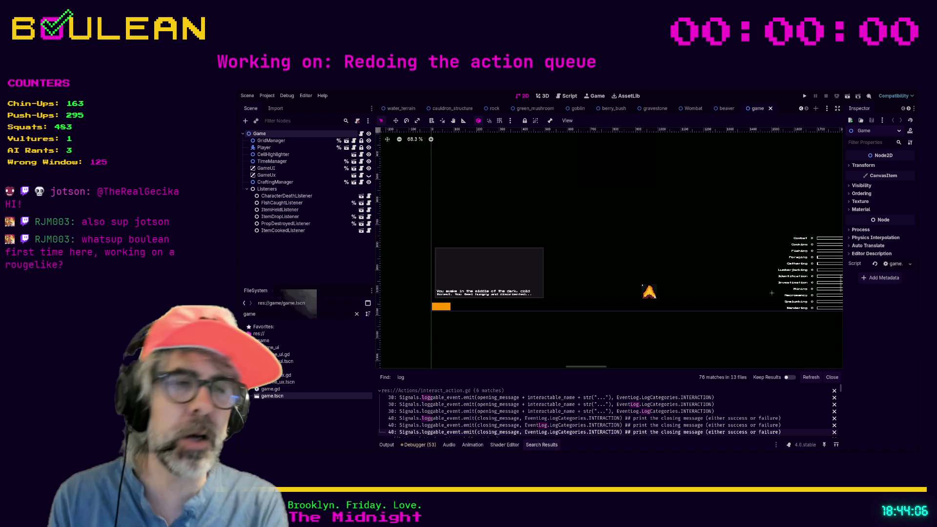
Run the project so the forest map with the wizard appears
click(617, 215)
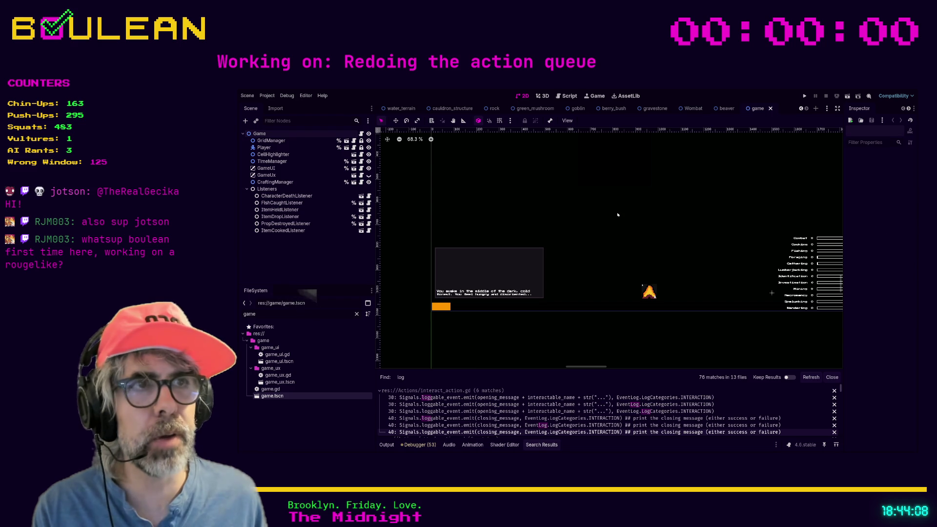
key(F5)
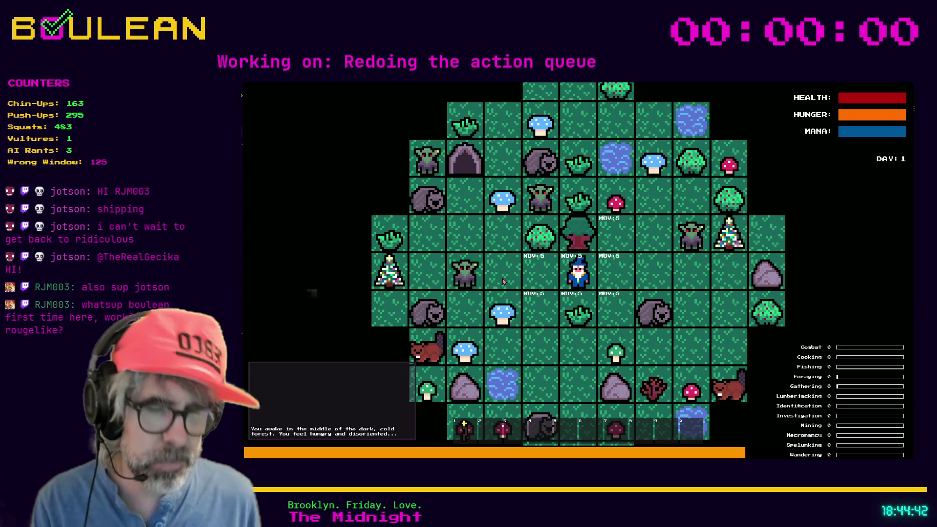
Craft a Camp Fire, place it beside the wizard, move one tile down, then stop the game
key(c)
click(604, 216)
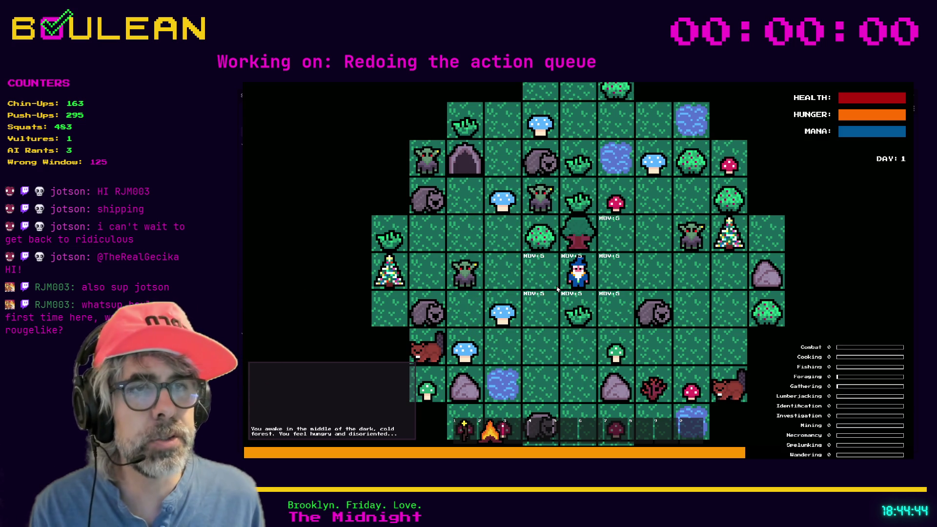
click(557, 290)
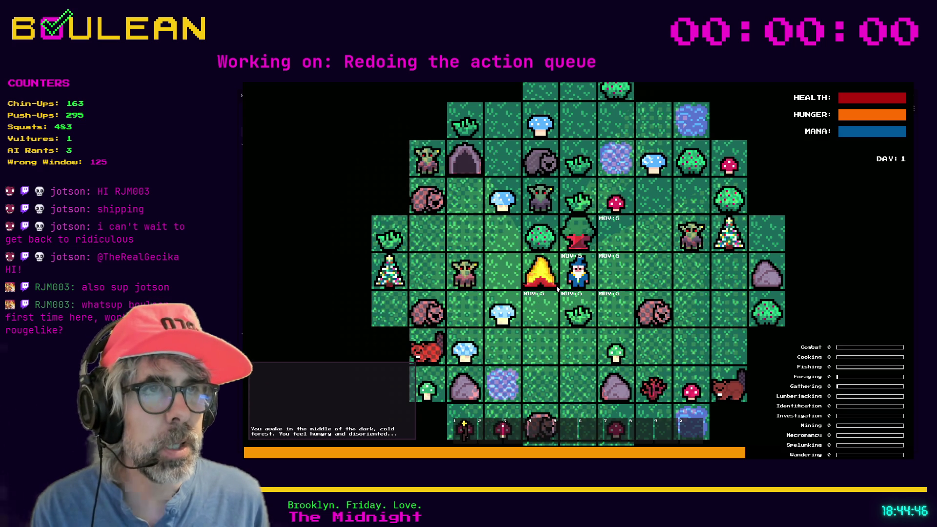
key(Right)
key(Down)
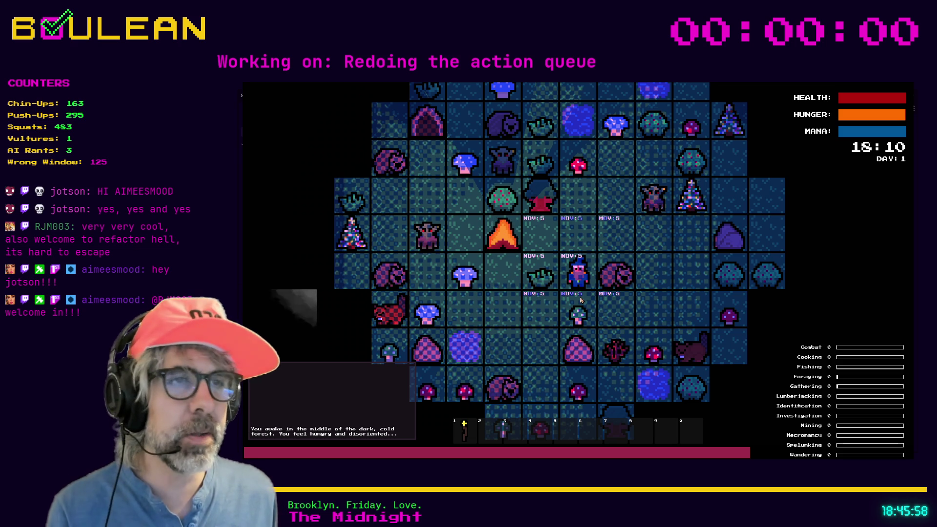
key(F8)
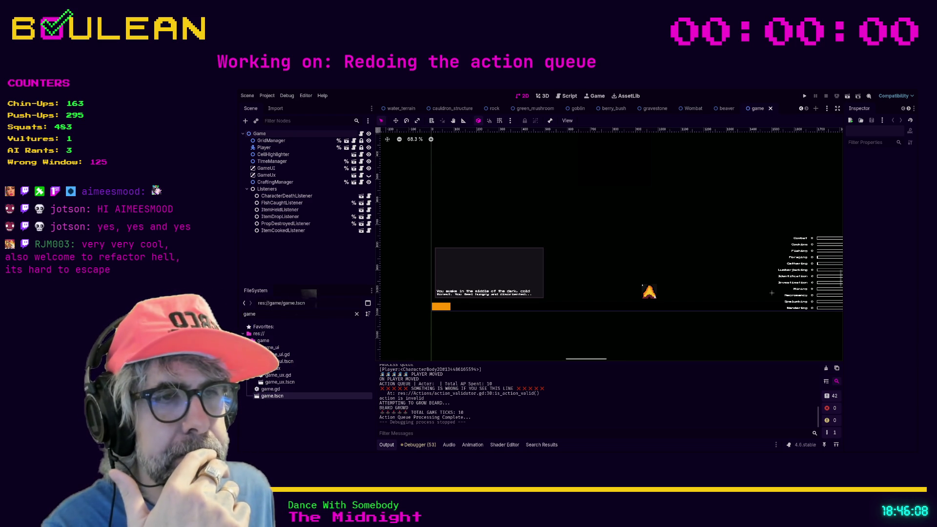
scroll(454, 351, left, 2)
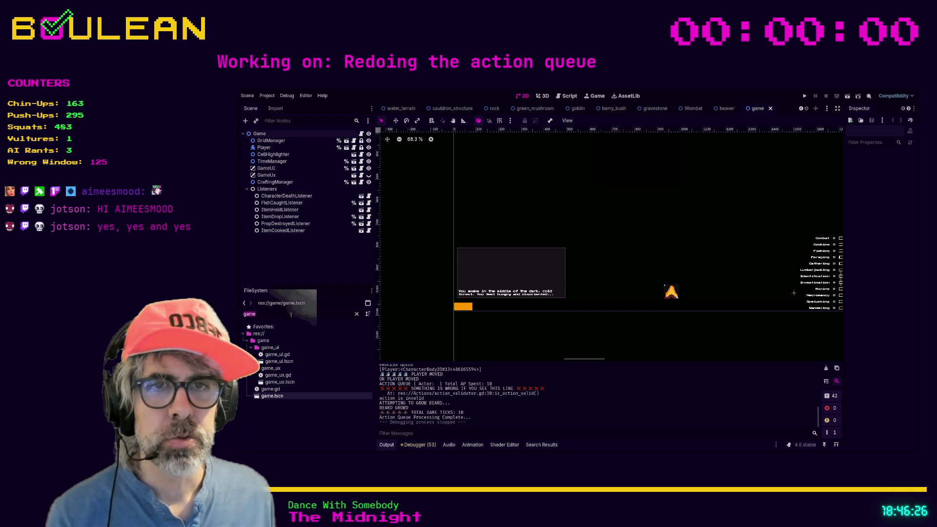
Open game.gd and begin a find for 'event_lo' within it
double_click(275, 389)
key(ctrl+f)
text(event_lo)
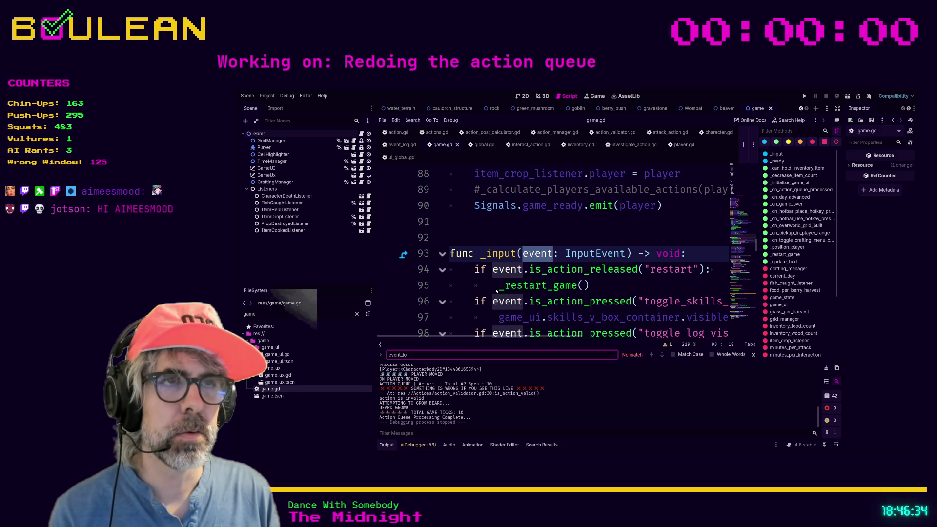
Search the project for eventLog in a taller results panel, then open game_ux and select its root
key(Return)
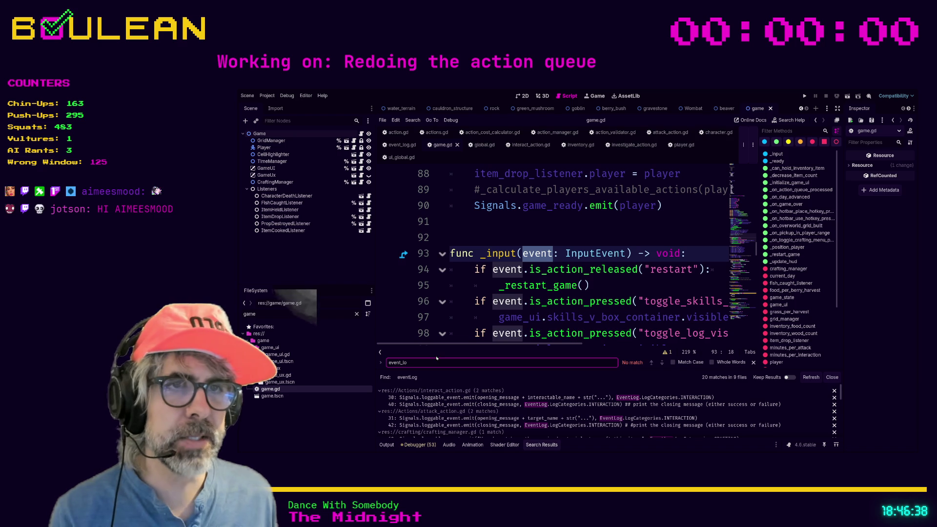
drag(436, 348, 434, 328)
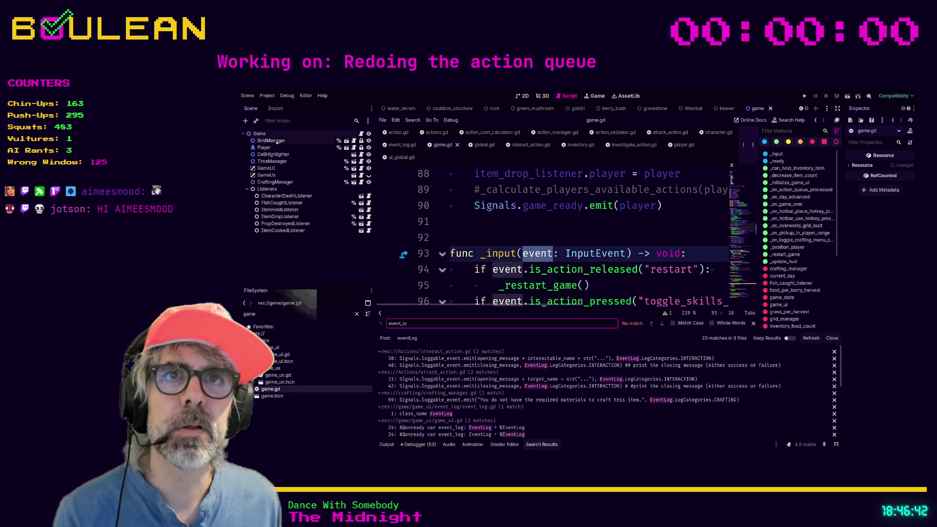
click(262, 175)
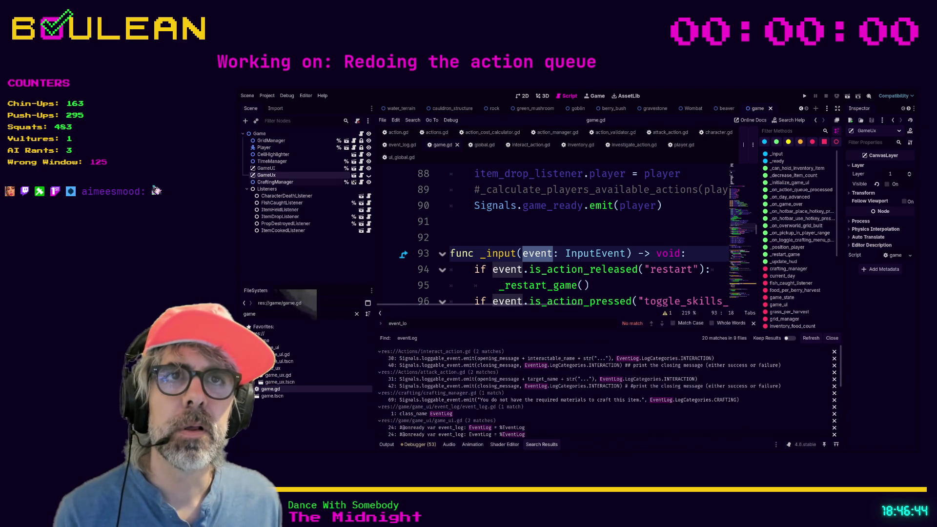
click(360, 175)
click(257, 134)
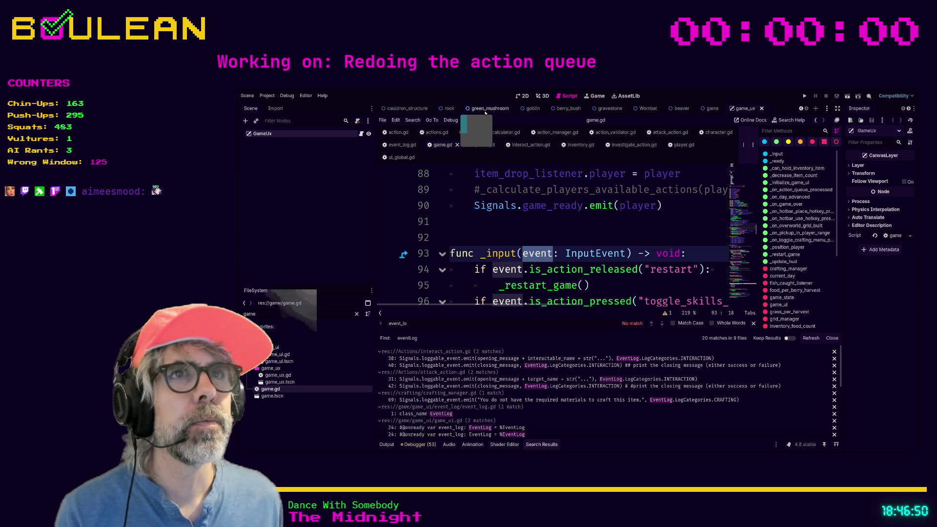
Open the game_ui scene from the GameUx node and view it in 2D
click(716, 109)
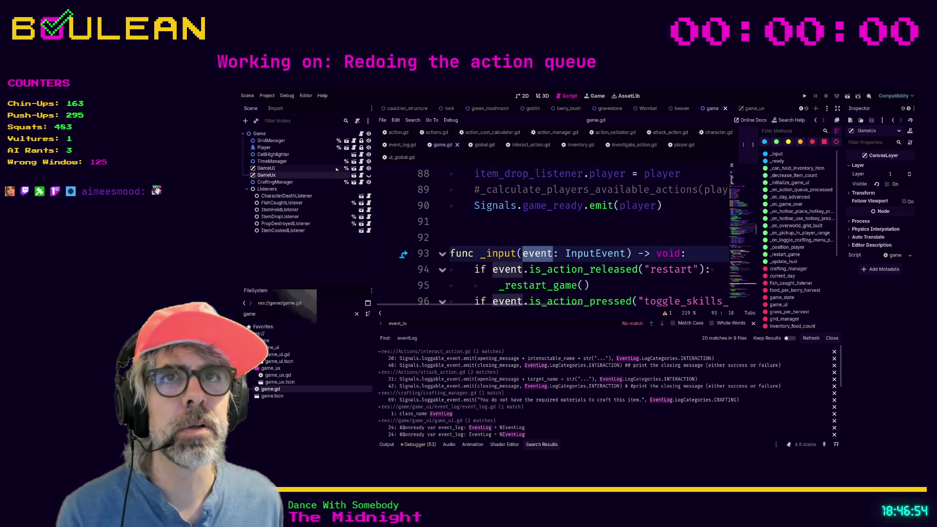
click(354, 169)
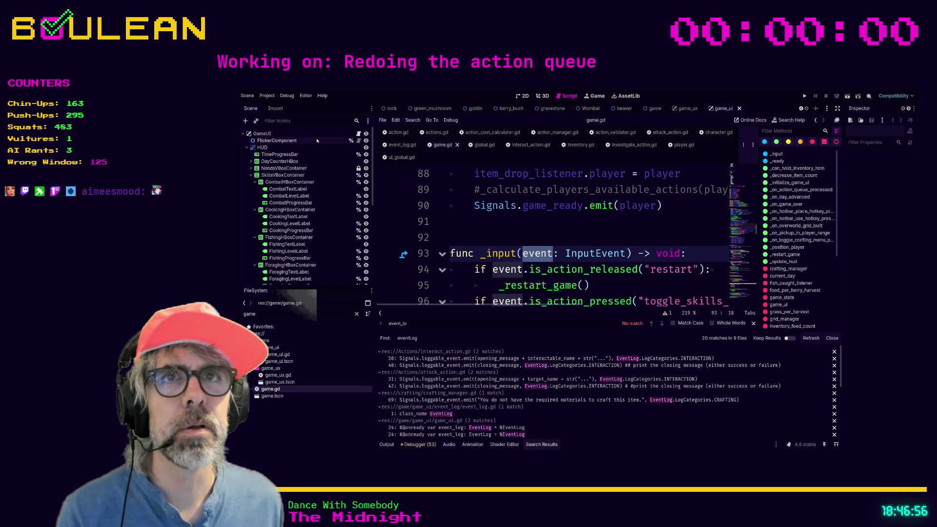
click(253, 147)
click(522, 95)
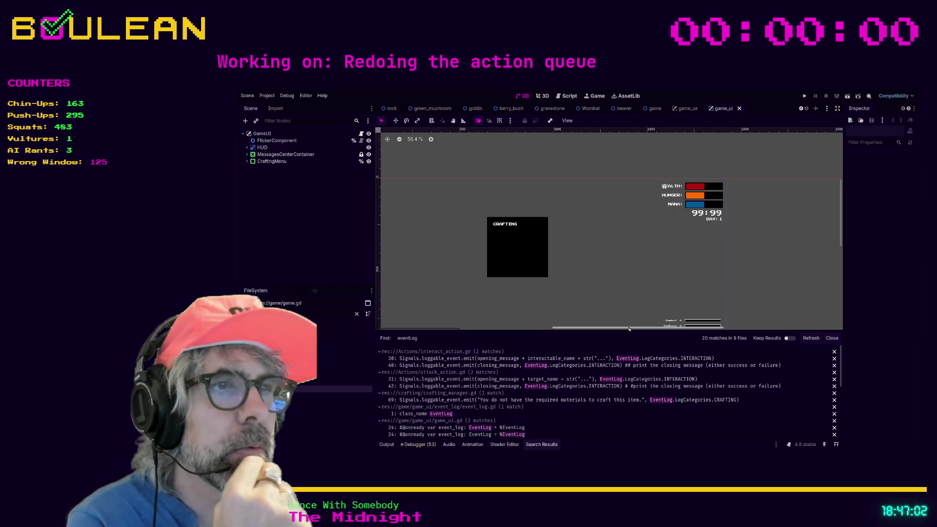
drag(616, 330, 566, 330)
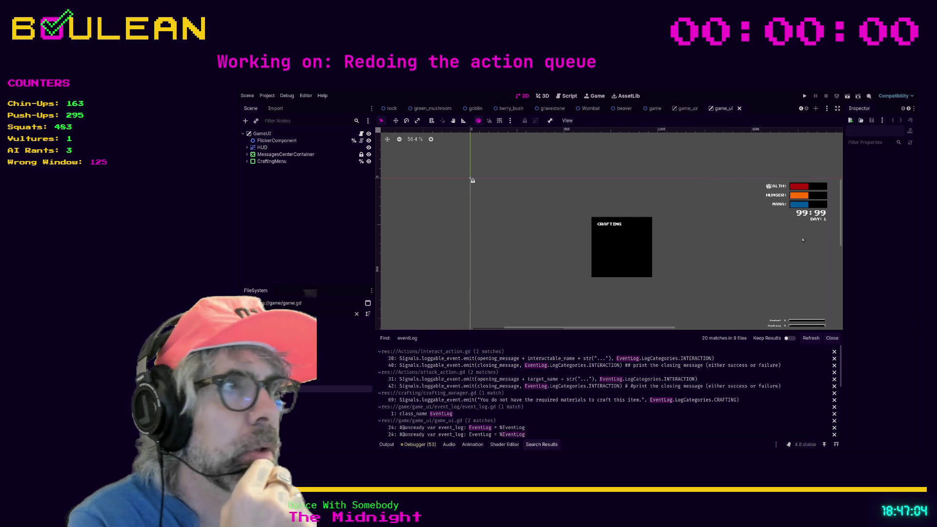
scroll(472, 180, down, 5)
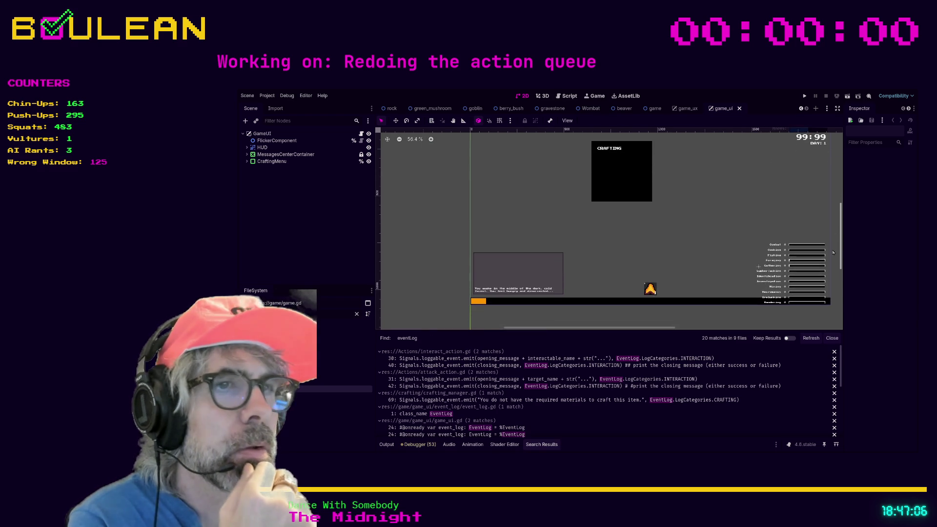
Toggle the HUD's visibility, expand it and select the EventLog node to inspect its properties
click(368, 147)
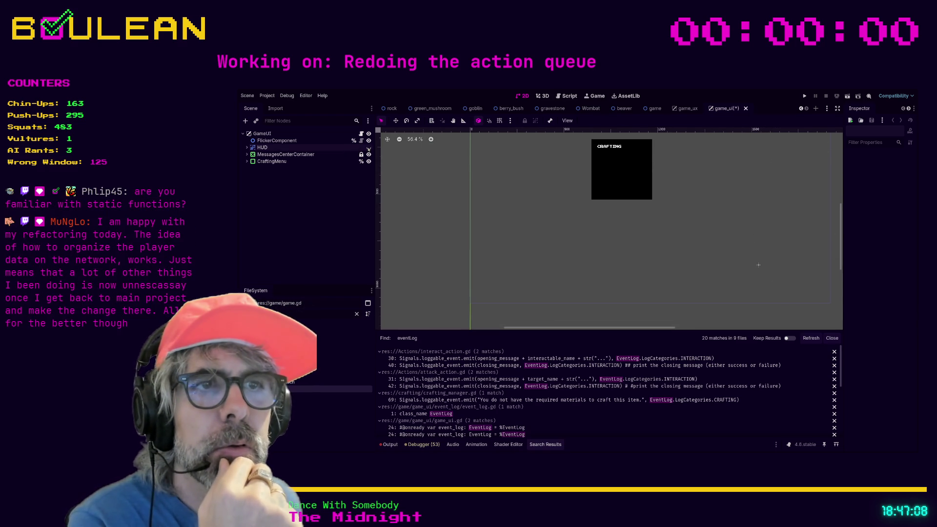
click(247, 147)
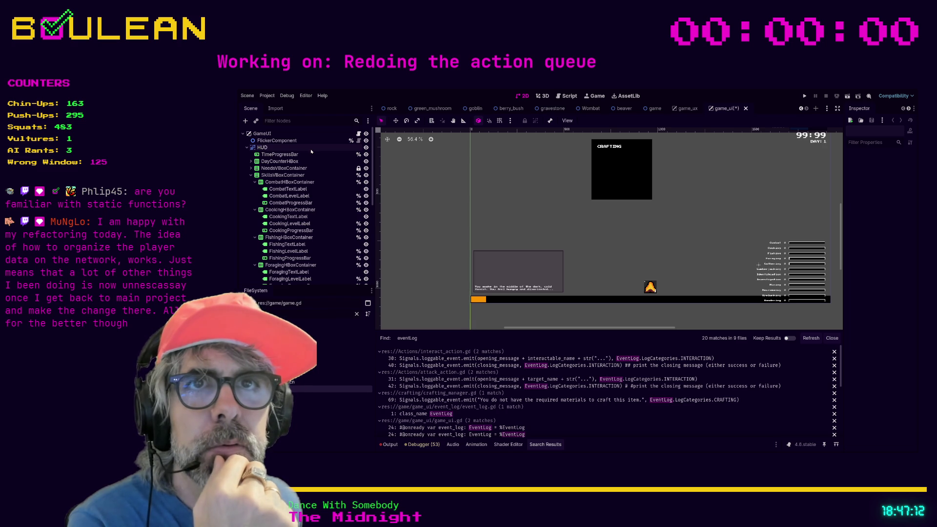
scroll(314, 154, down, 2)
scroll(315, 155, down, 2)
scroll(313, 155, down, 2)
scroll(315, 155, down, 2)
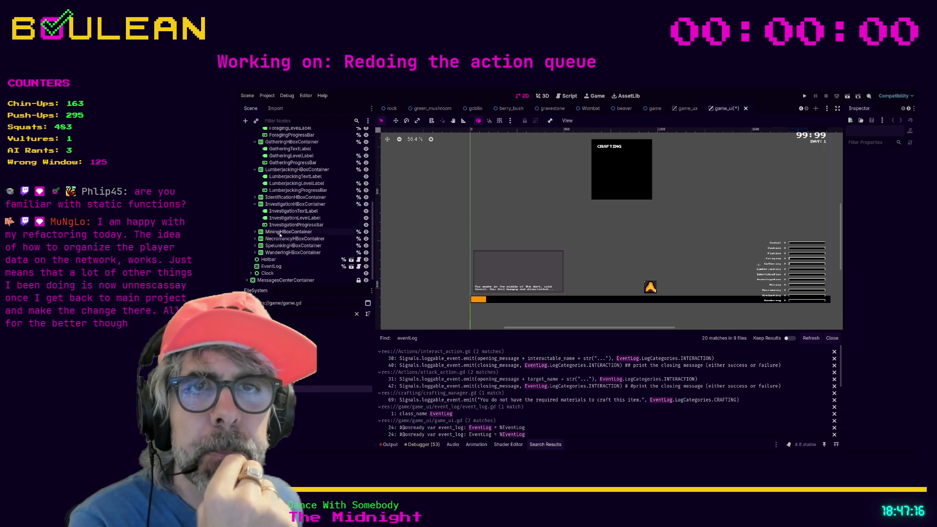
click(272, 266)
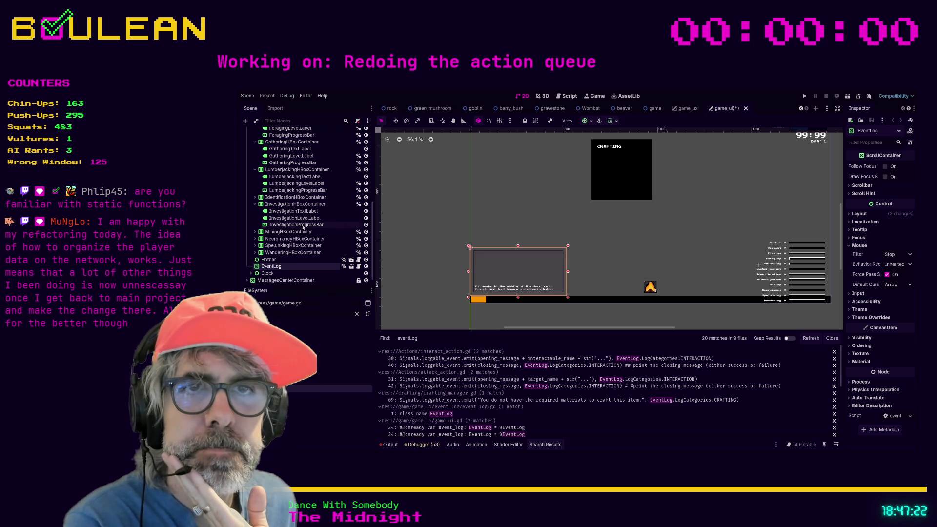
Filter FileSystem by 'game', then search the project for 'static' in an enlarged results panel
click(294, 313)
text(game)
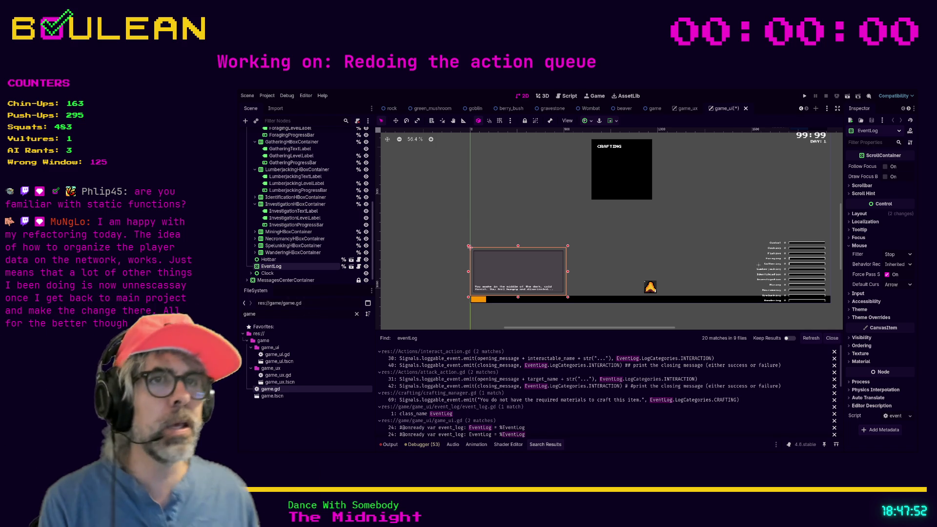
click(454, 278)
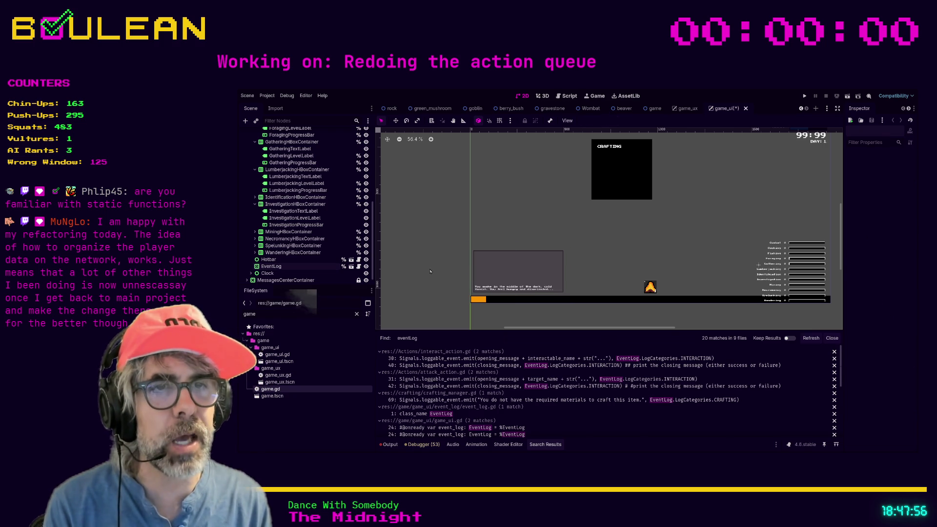
key(Return)
drag(447, 331, 447, 281)
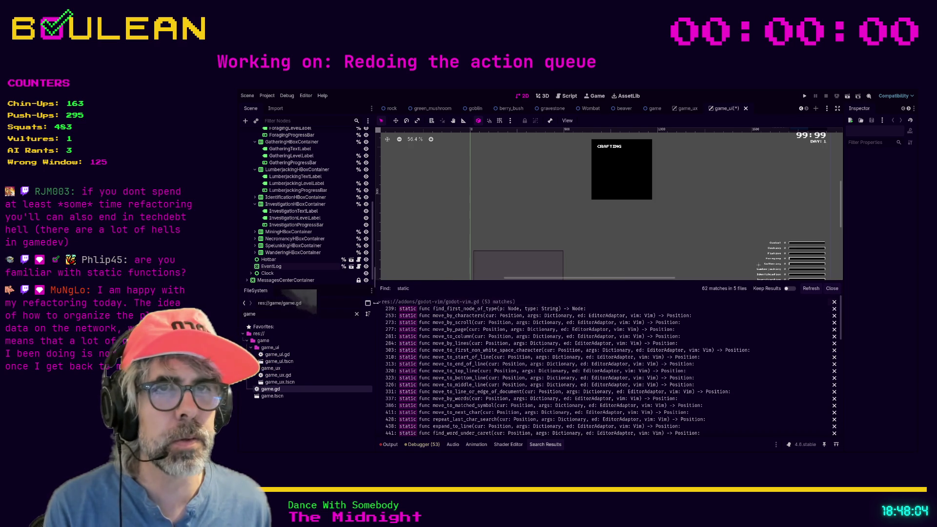
Collapse the godot-vim.gd, plugin.gd, split_code_edit.gd and outline.gd result groups
click(379, 302)
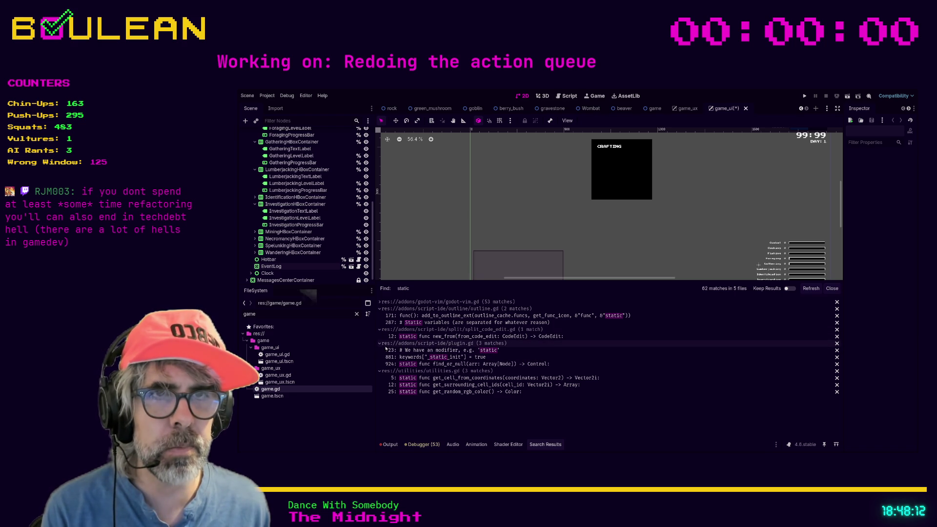
click(380, 344)
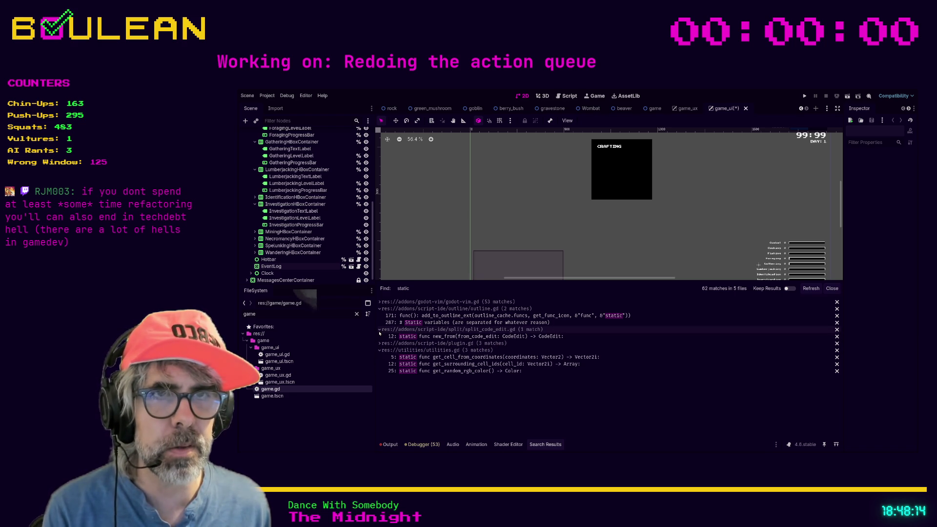
click(380, 330)
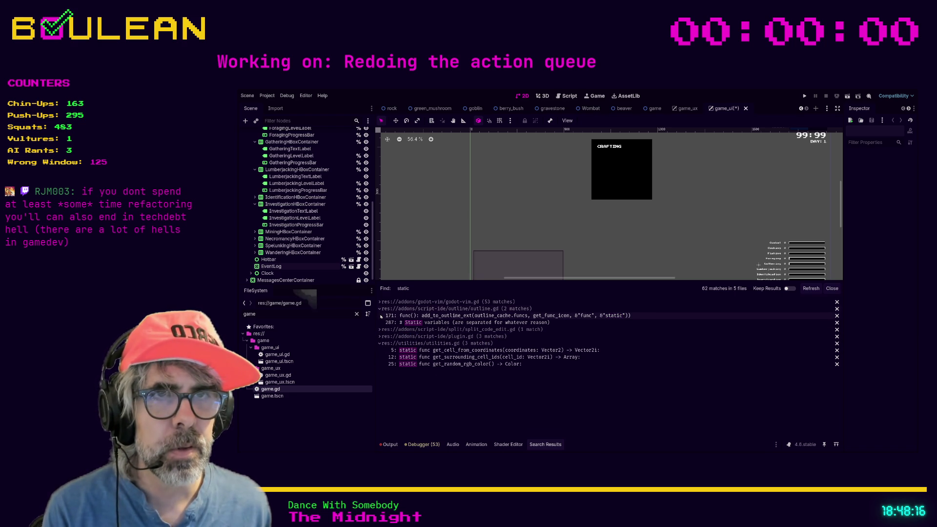
click(380, 308)
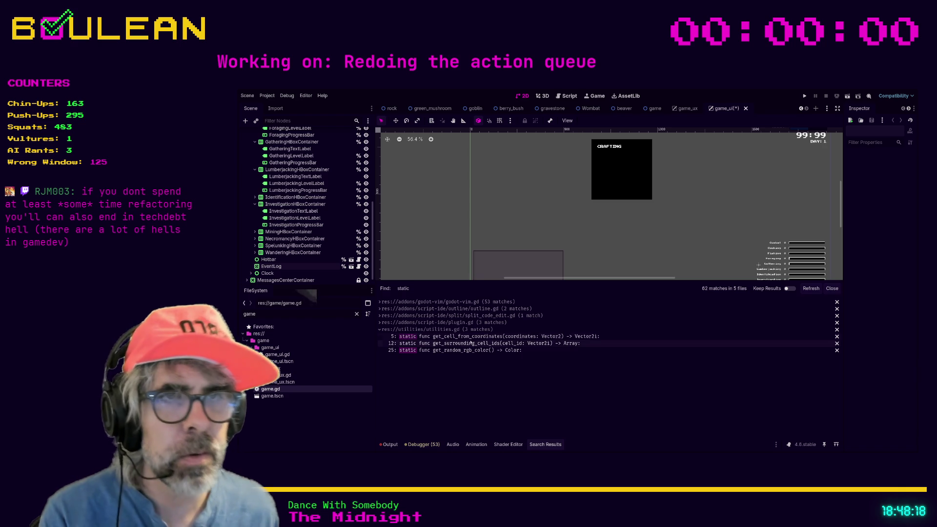
Open utilities.gd at get_cell_from_coordinates and read down to the return rand_color line
click(476, 336)
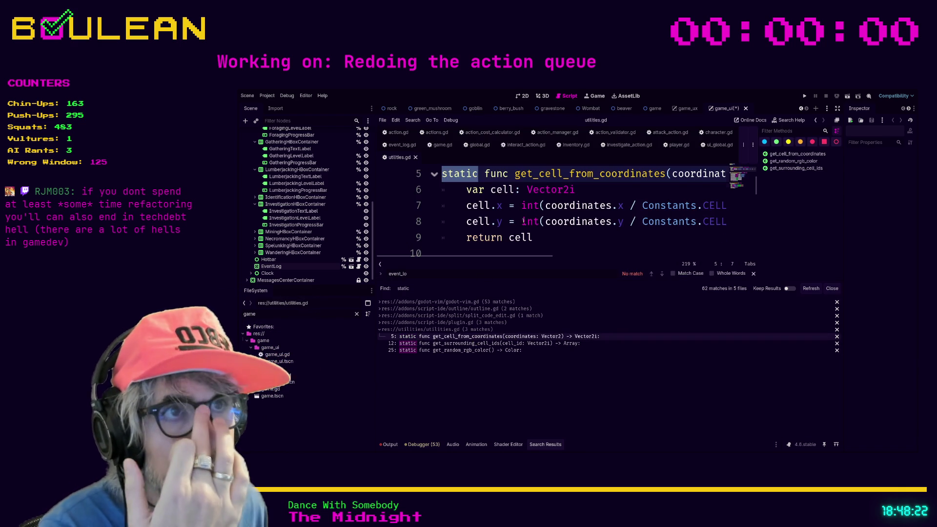
scroll(614, 205, up, 1)
drag(583, 221, 614, 206)
scroll(613, 206, down, 1)
scroll(614, 207, down, 1)
scroll(613, 209, down, 1)
scroll(613, 211, down, 1)
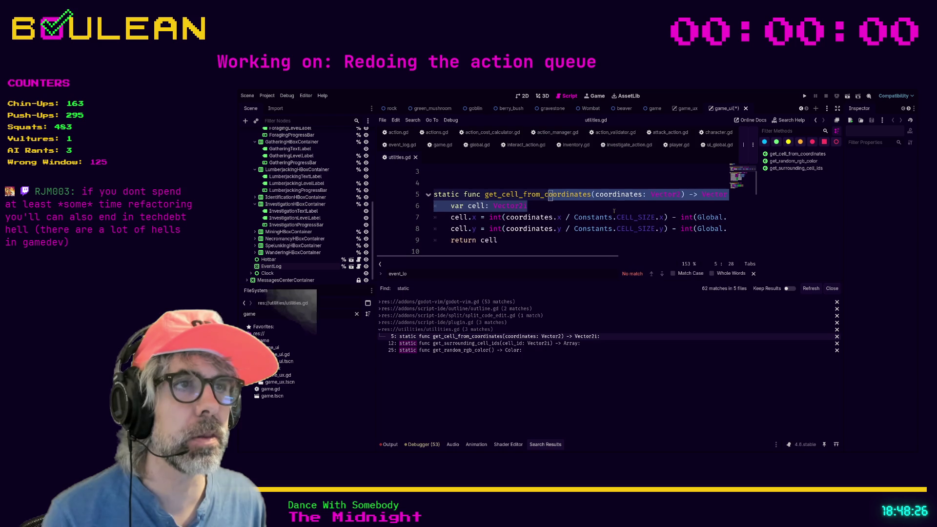
click(603, 211)
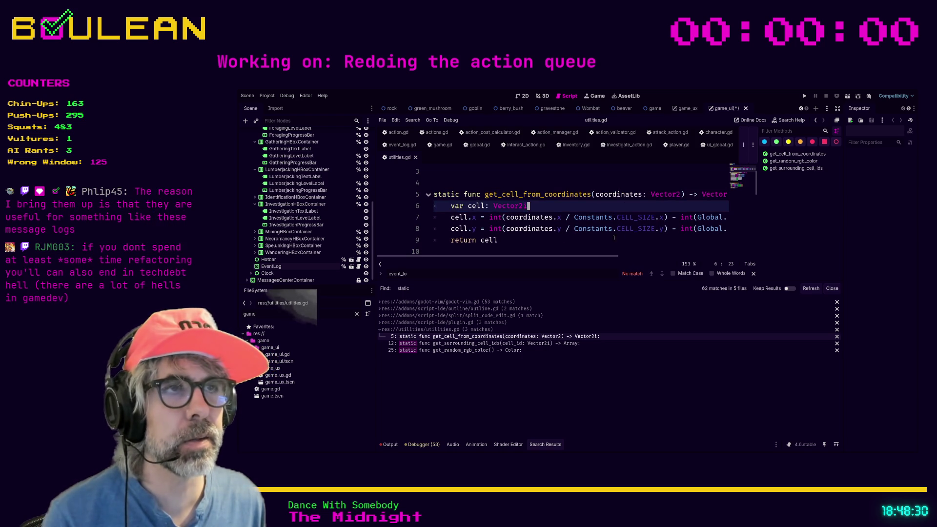
scroll(578, 233, down, 1)
scroll(572, 220, up, 1)
scroll(572, 219, down, 1)
scroll(564, 229, down, 2)
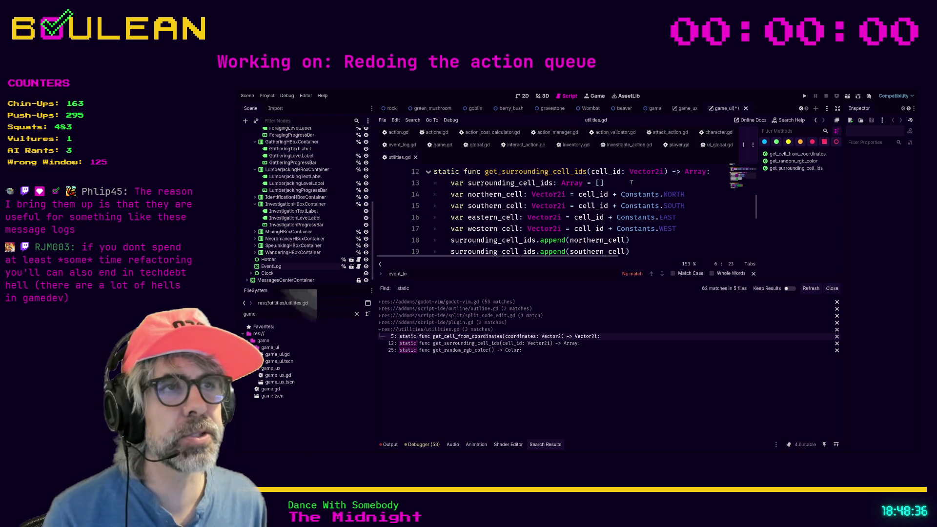
scroll(632, 216, down, 1)
scroll(645, 213, up, 1)
scroll(622, 214, down, 2)
scroll(605, 217, up, 2)
scroll(605, 217, up, 2)
scroll(668, 221, down, 1)
scroll(669, 220, down, 2)
scroll(668, 221, down, 2)
scroll(663, 220, down, 1)
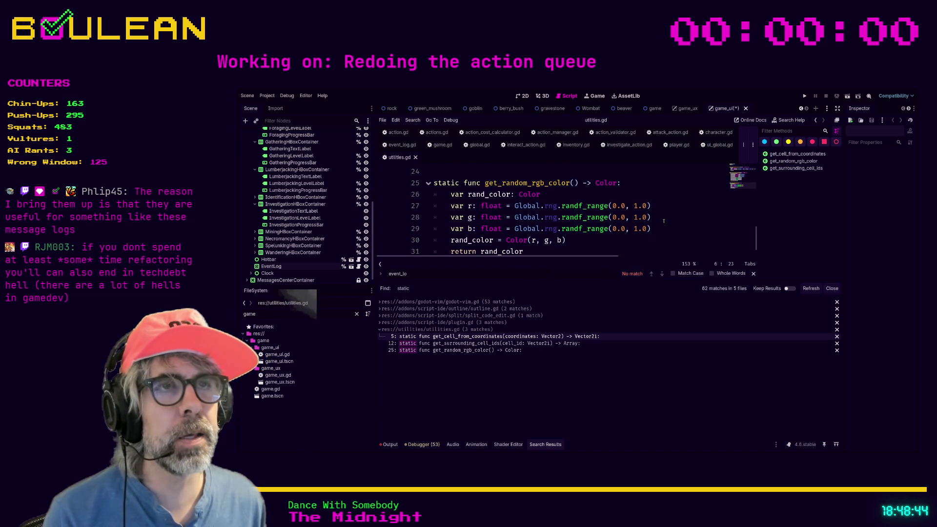
scroll(529, 186, down, 1)
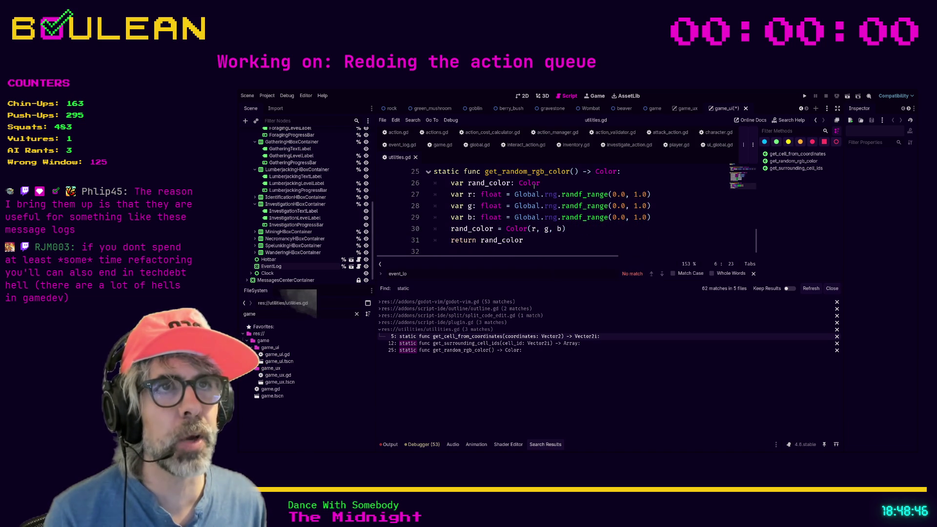
click(589, 242)
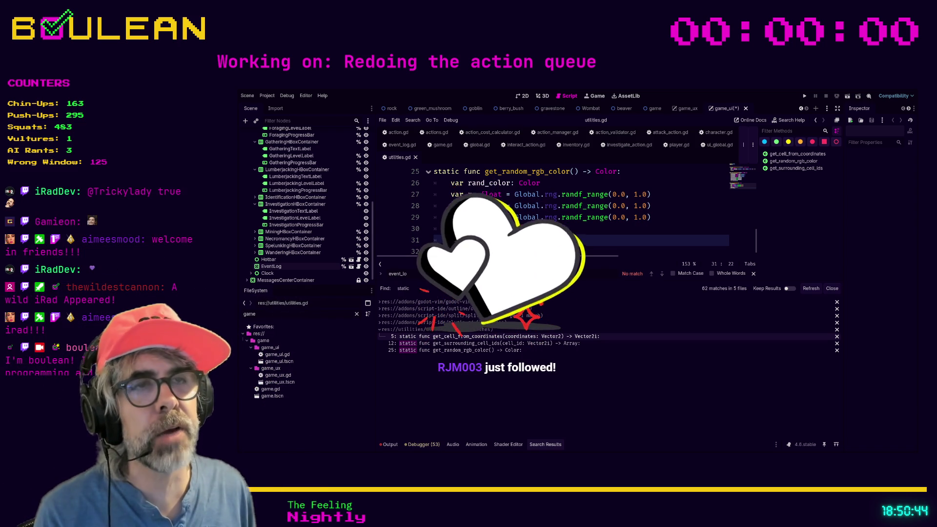
scroll(572, 212, up, 1)
scroll(571, 213, down, 1)
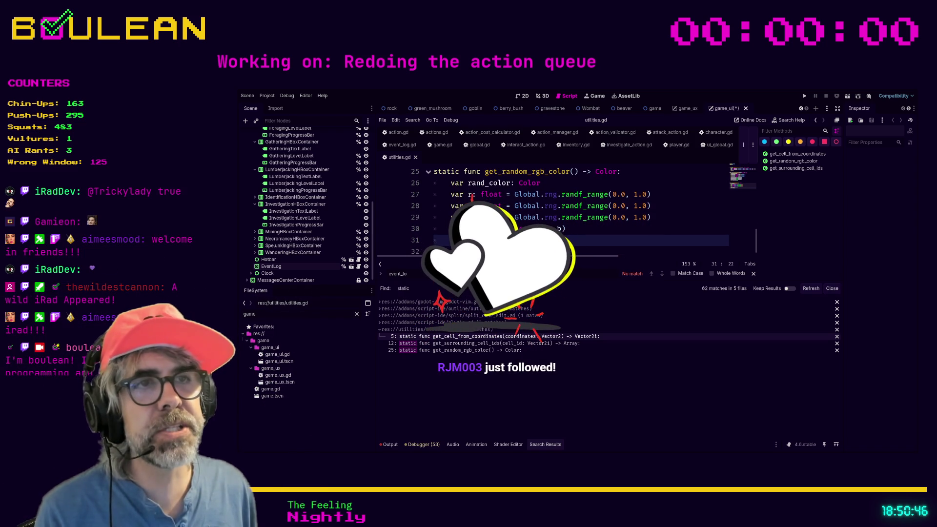
scroll(571, 212, up, 1)
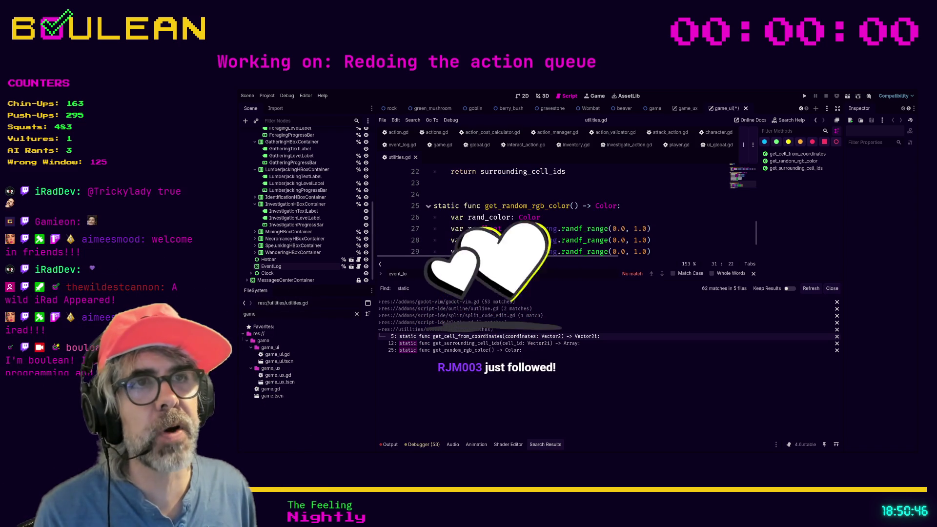
Look over get_random_rgb_color, then place the cursor on blank line 3 below extends Node
click(571, 206)
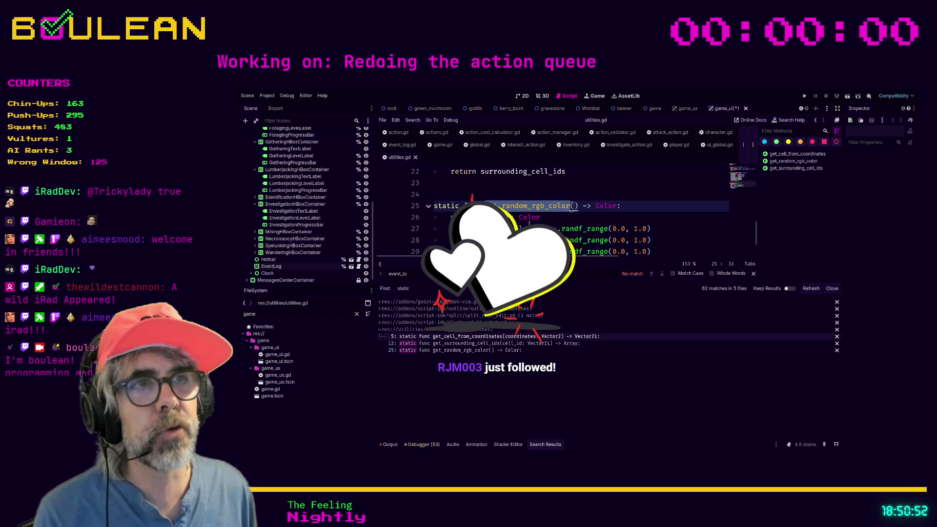
scroll(578, 222, down, 1)
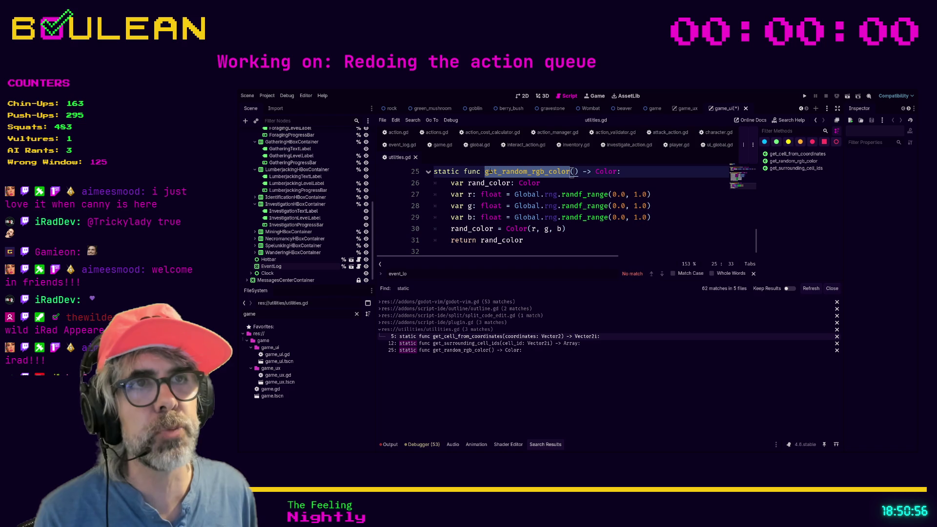
click(499, 172)
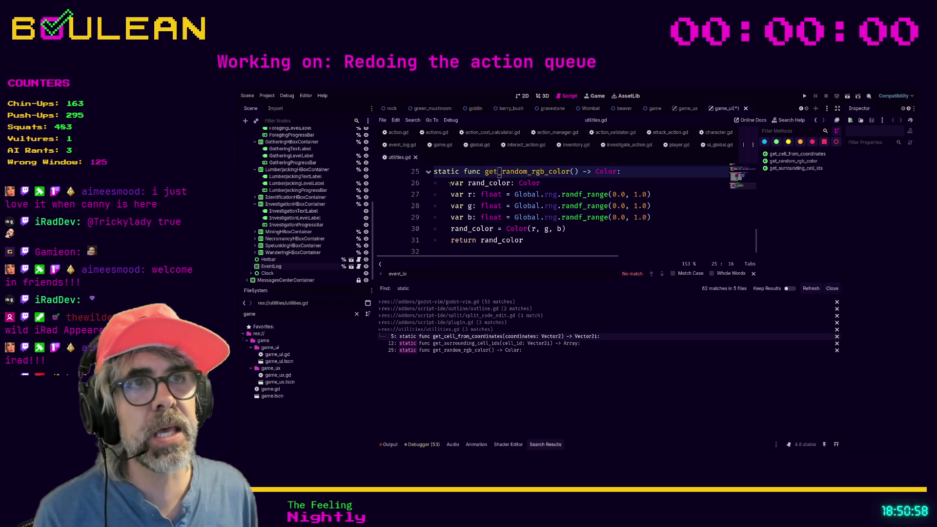
drag(652, 217, 423, 187)
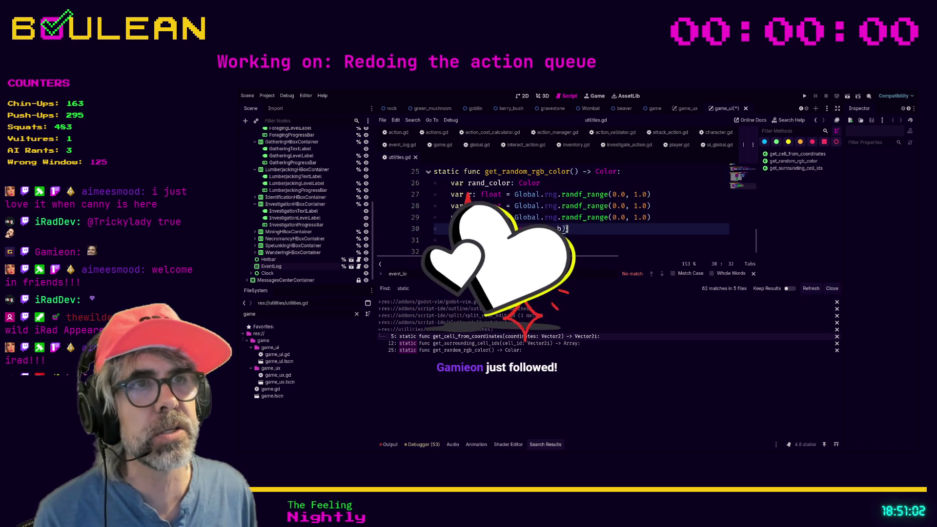
scroll(693, 232, up, 1)
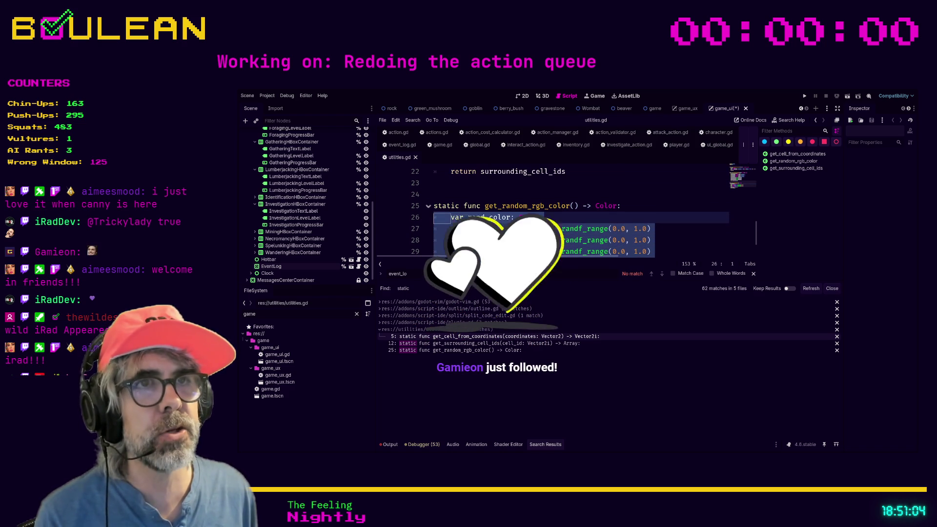
scroll(751, 185, up, 4)
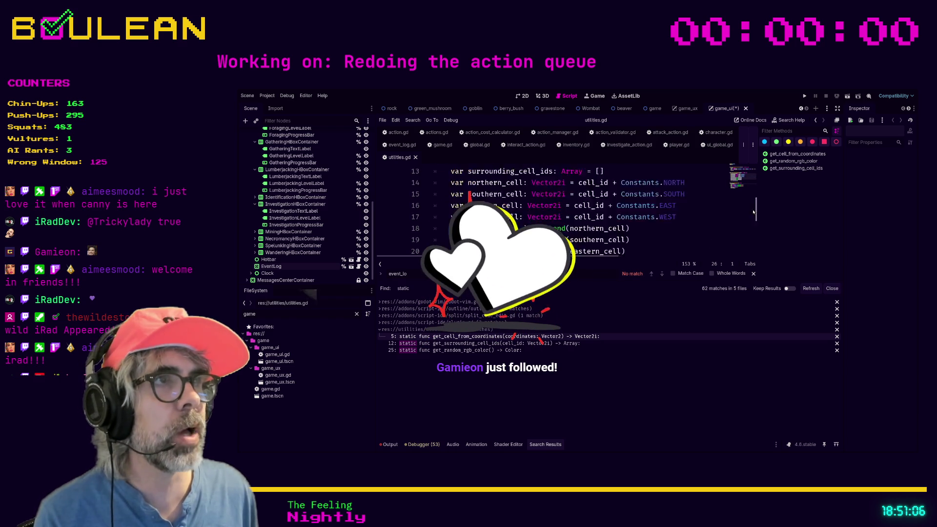
scroll(752, 185, up, 3)
scroll(752, 185, up, 1)
click(546, 196)
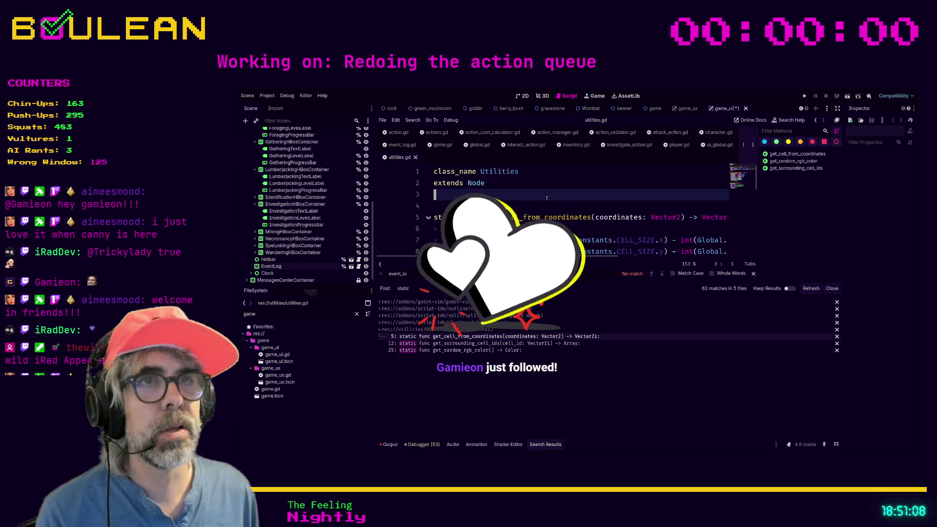
text(var t)
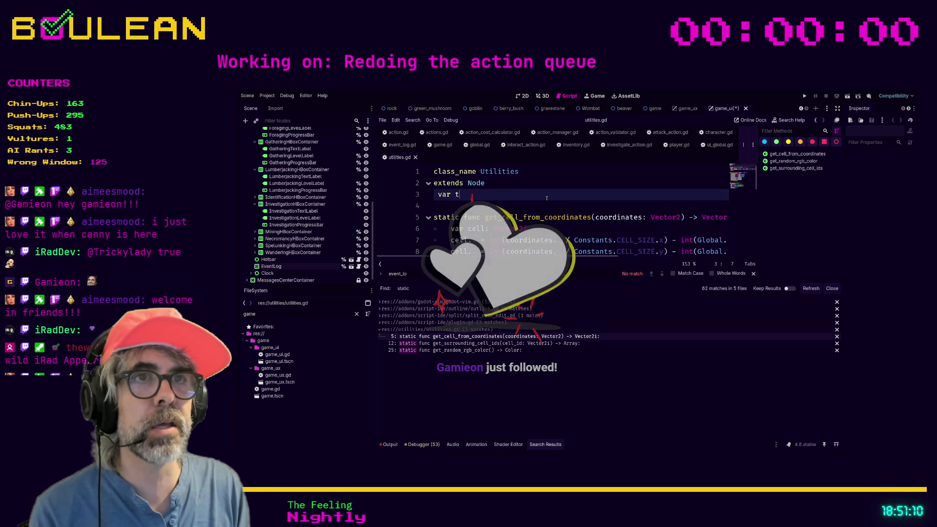
text(est: int)
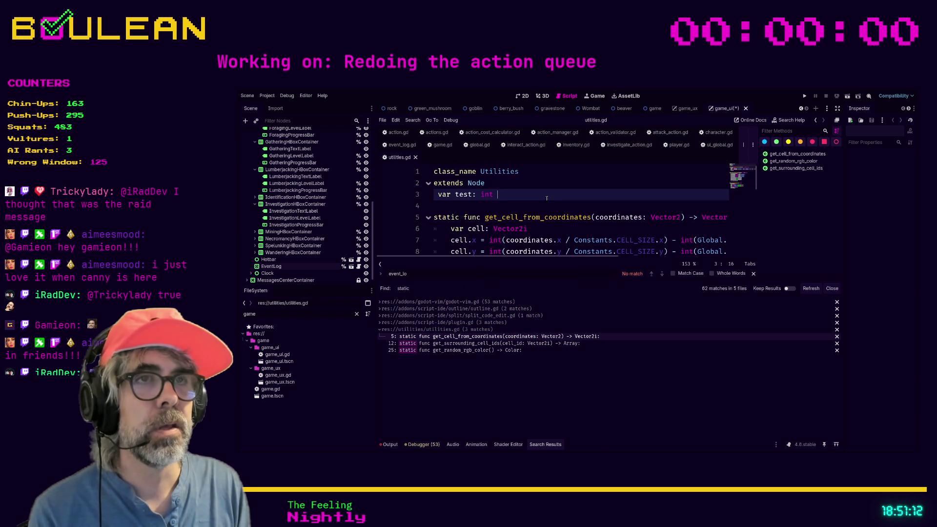
text( = 123)
Clear the stray indent, delete the 'var test: int = 123' line, leaving line 3 blank
key(Up)
scroll(568, 193, down, 1)
scroll(565, 196, up, 1)
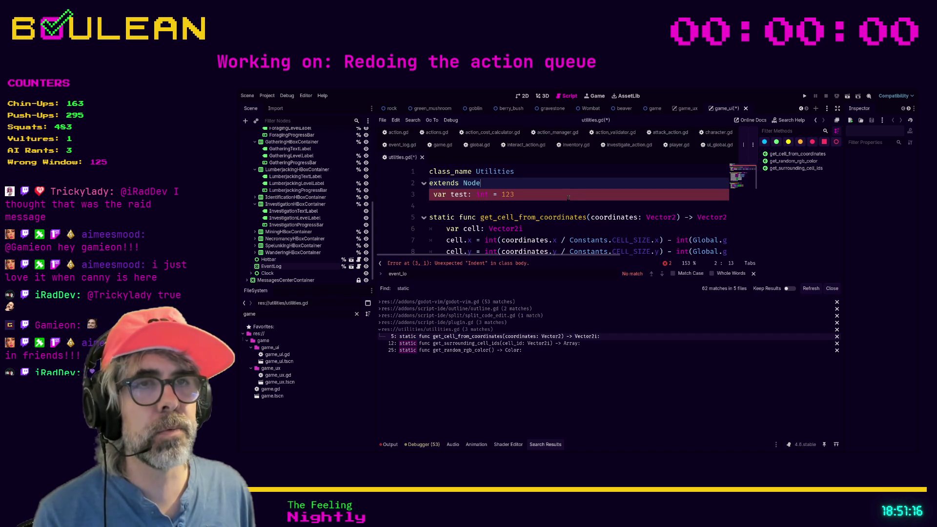
click(430, 195)
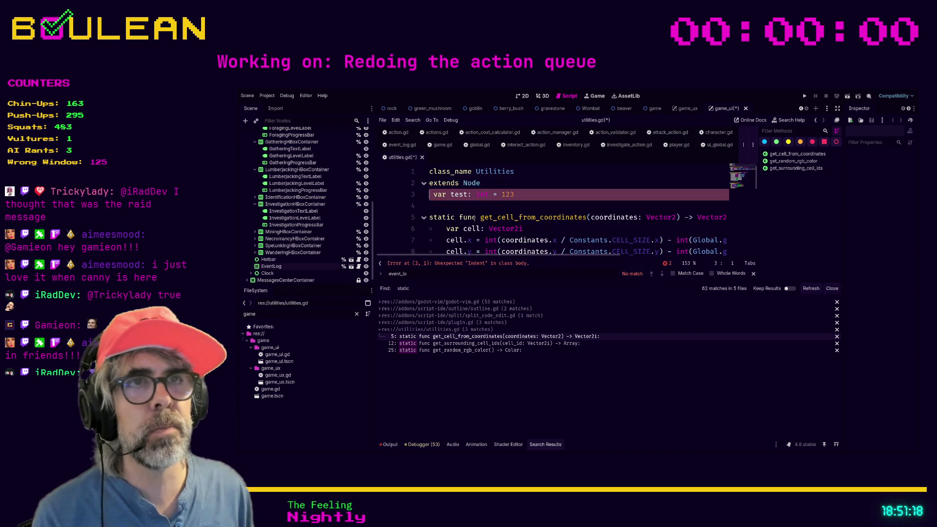
key(BackSpace)
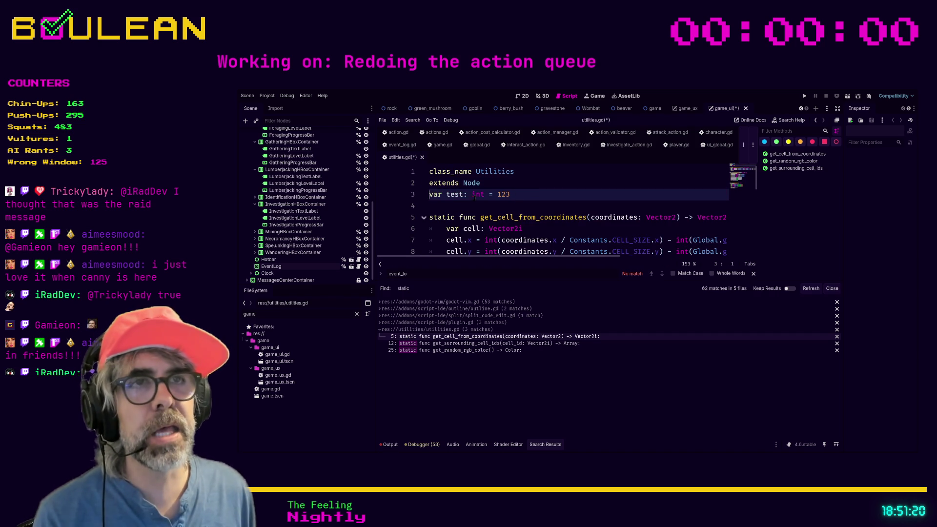
scroll(467, 192, down, 5)
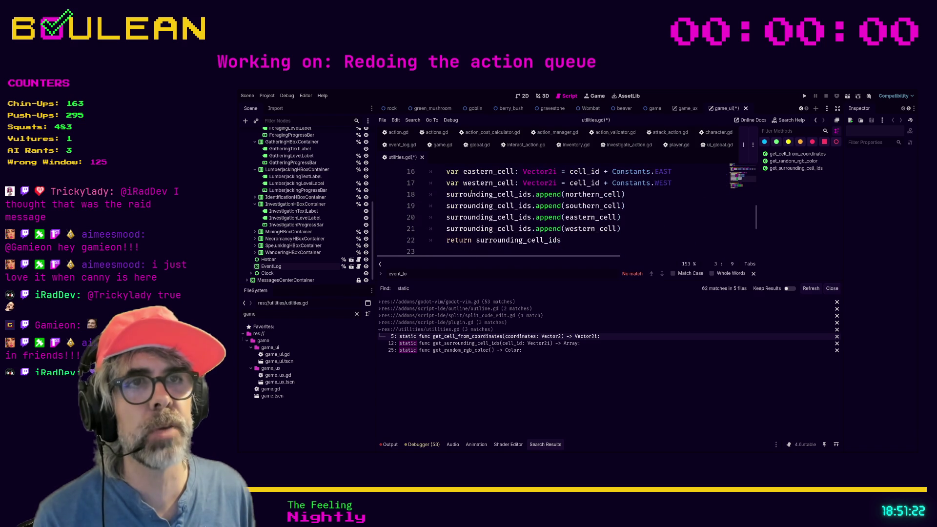
scroll(463, 206, up, 1)
scroll(482, 216, up, 1)
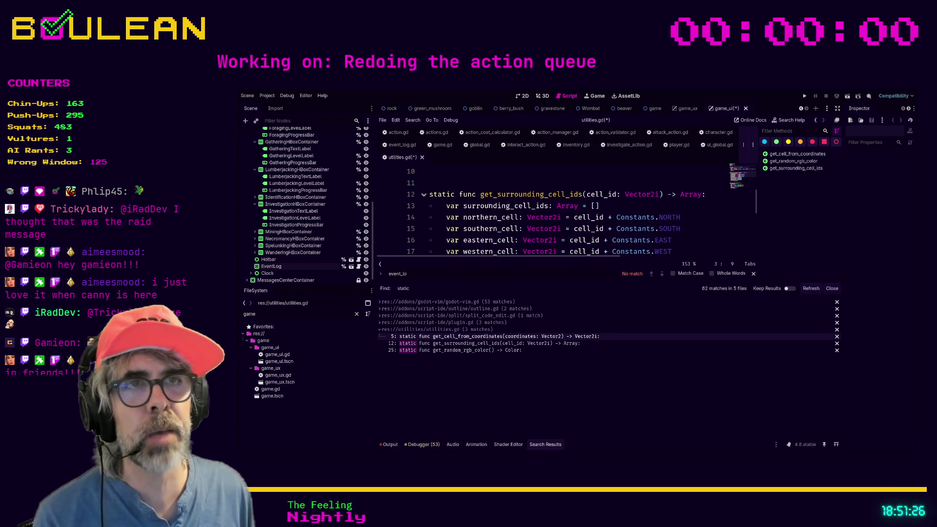
scroll(490, 207, up, 1)
scroll(491, 207, up, 2)
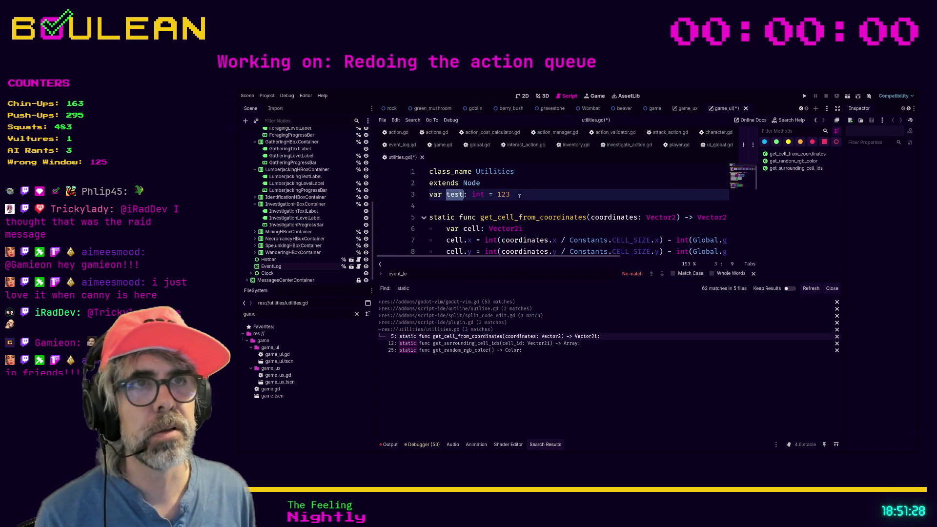
key(shift+Home)
key(BackSpace)
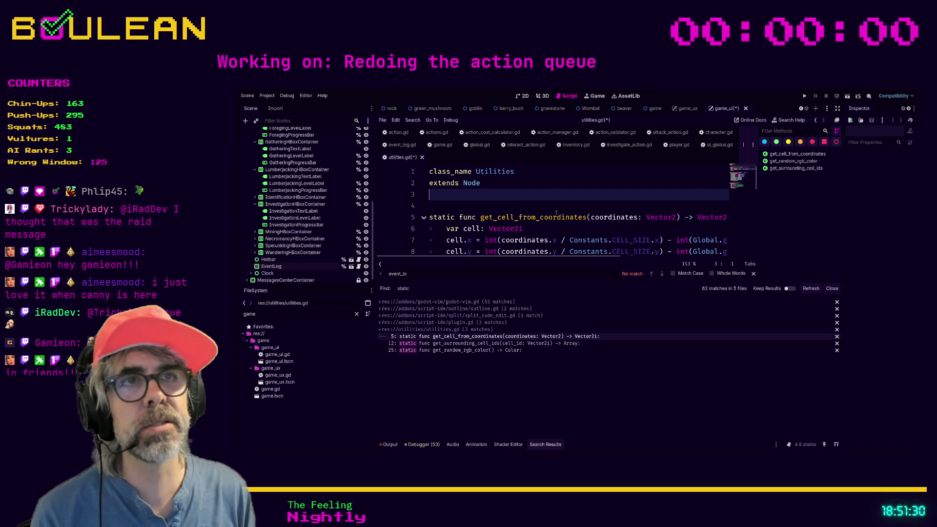
click(556, 217)
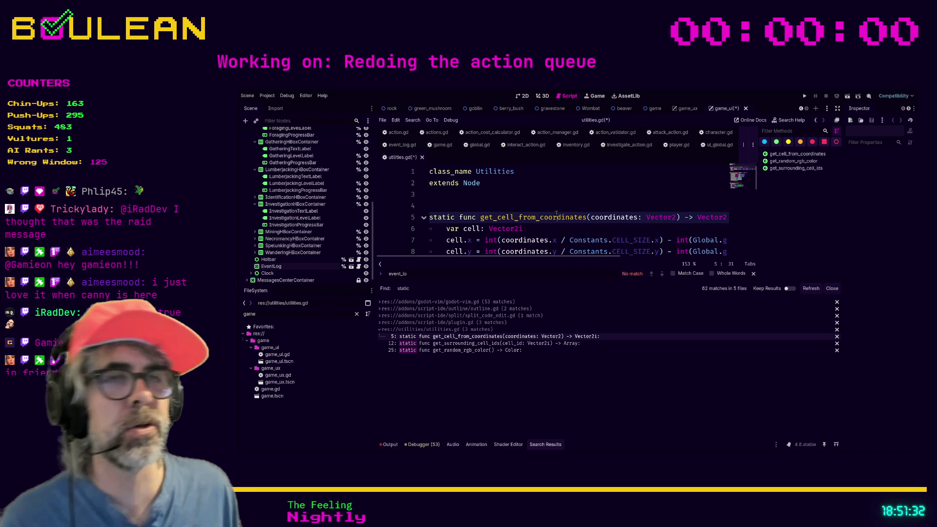
click(604, 204)
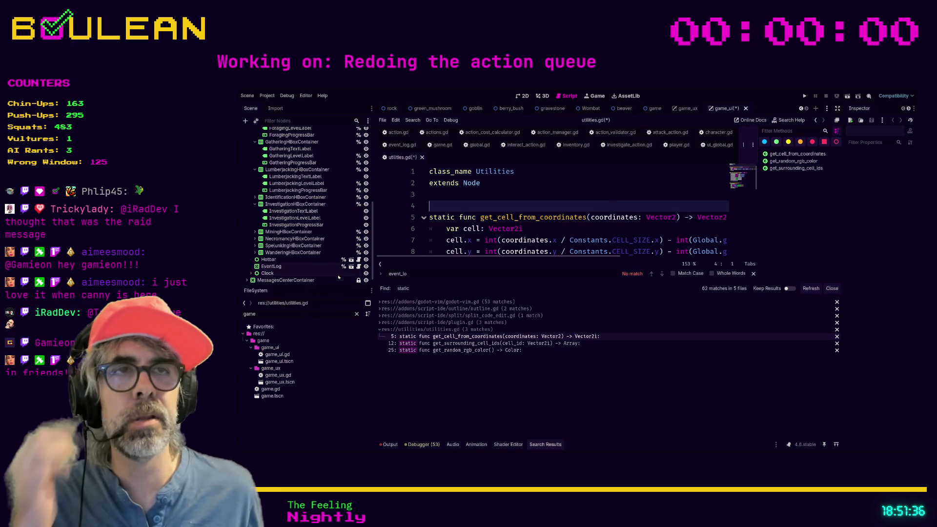
scroll(327, 271, up, 1)
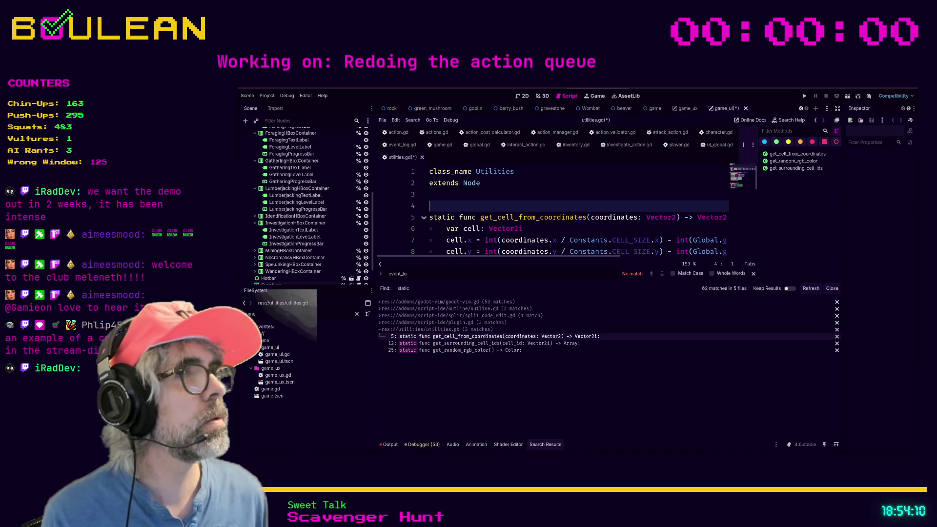
Switch from the Godot editor to the Brave browser window
key(alt+Tab)
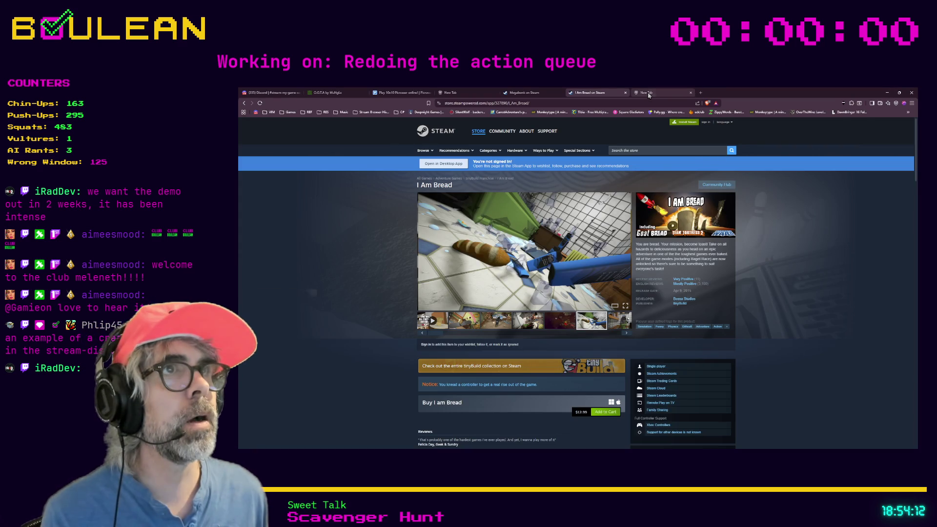
Load the Operation Nightshade Steam page in the new tab, watch its teaser fullscreen, then enlarge a screenshot
click(648, 94)
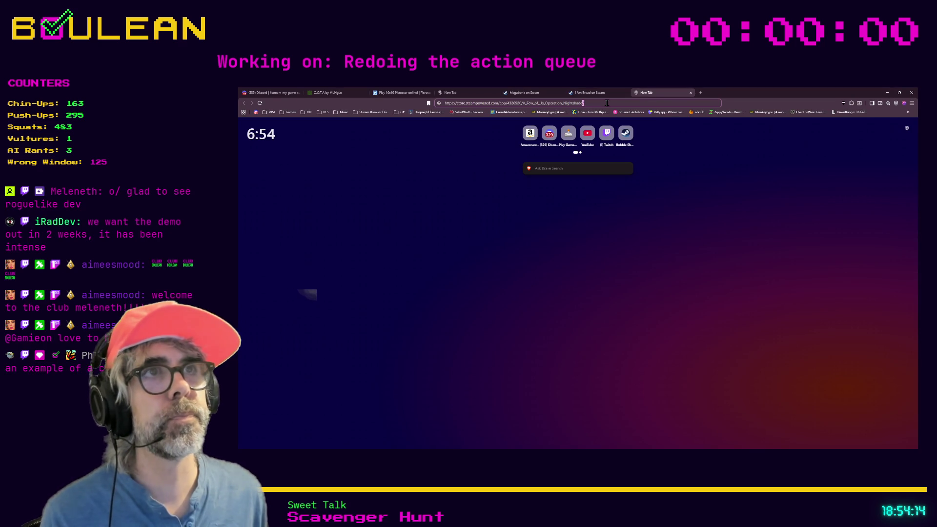
key(Return)
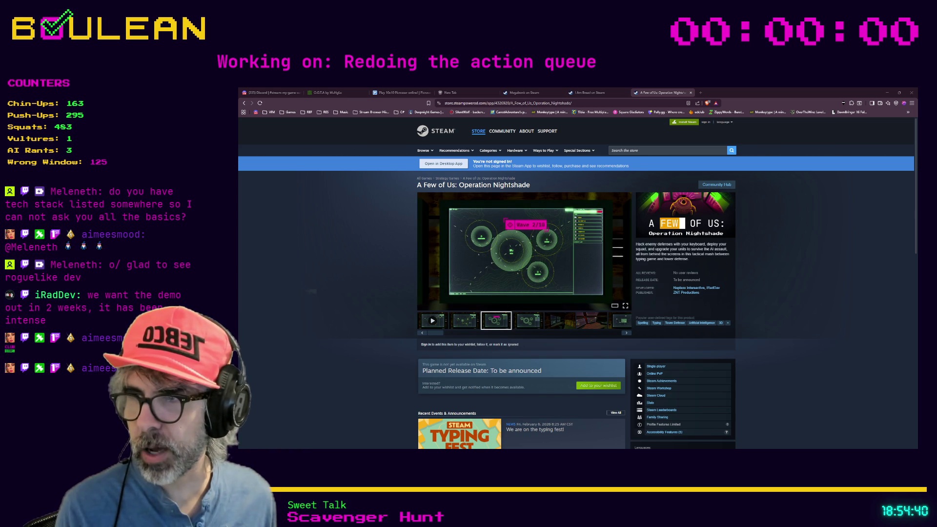
mouse_move(523, 249)
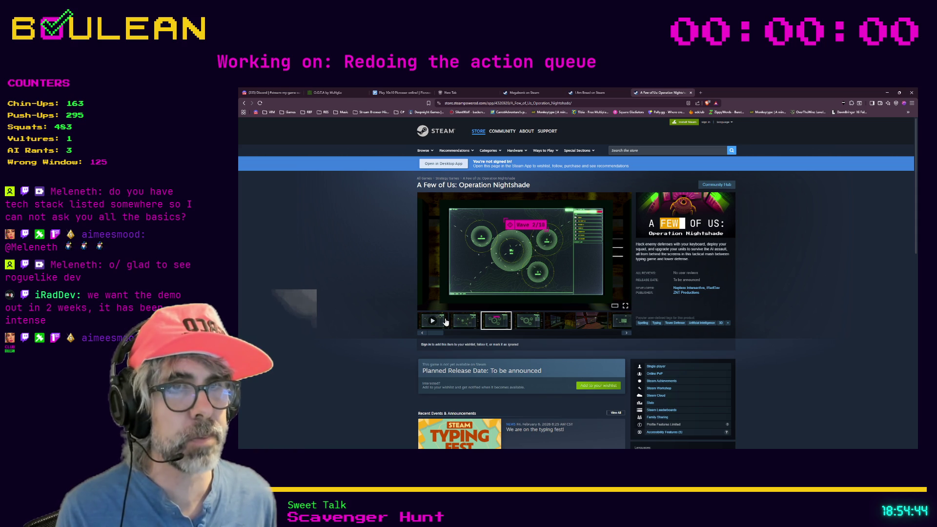
click(445, 321)
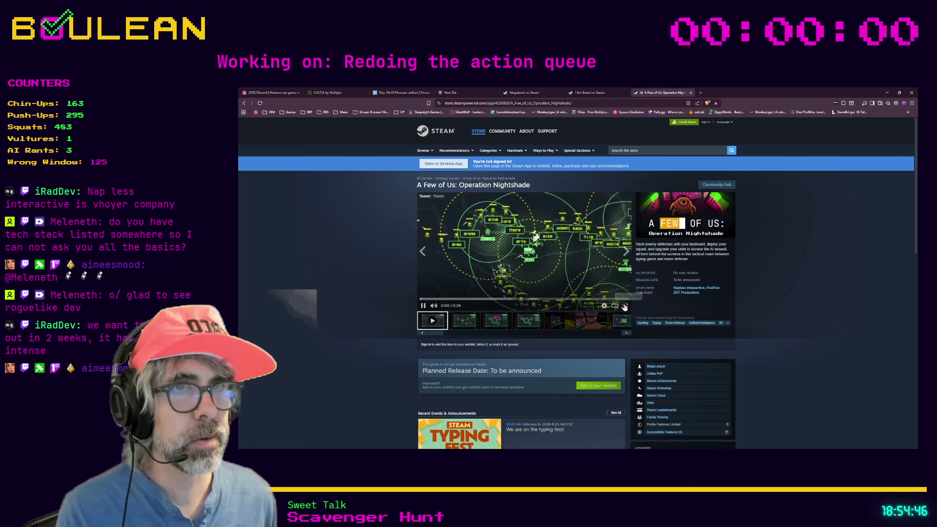
click(624, 306)
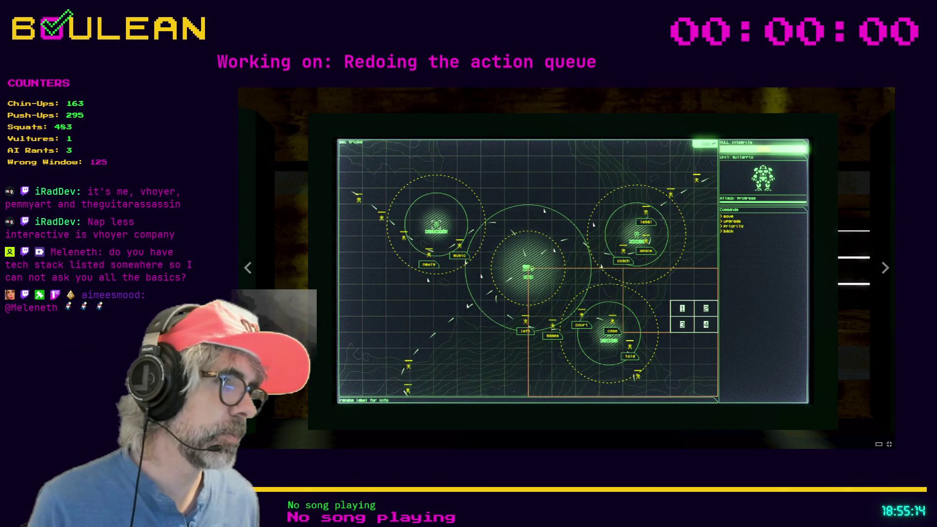
key(Escape)
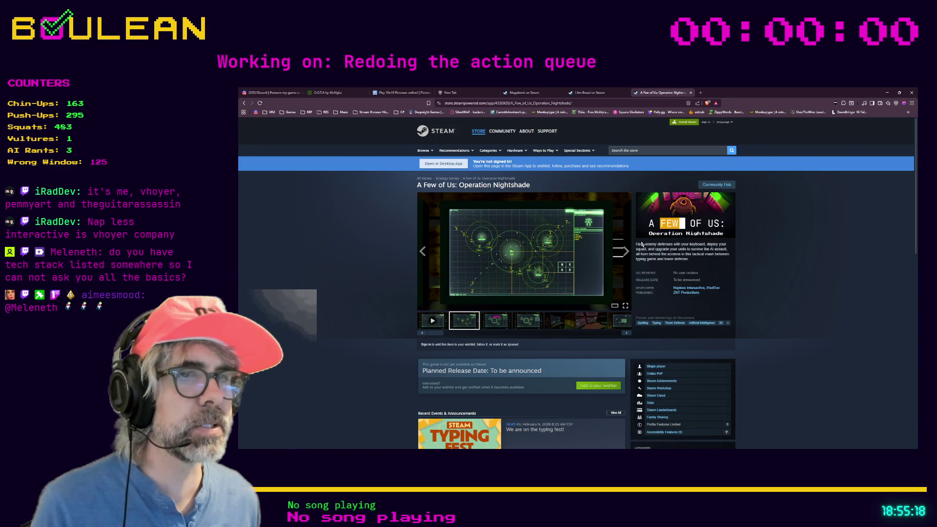
scroll(641, 243, down, 5)
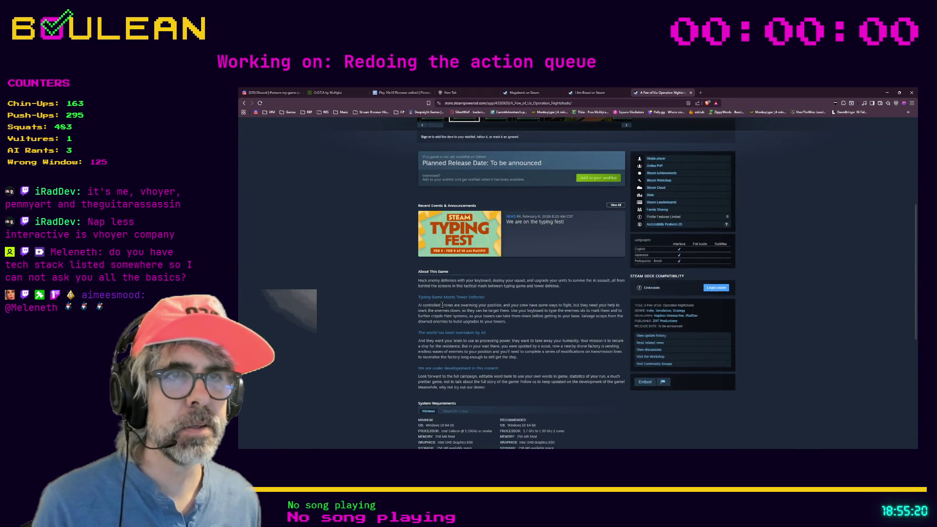
scroll(382, 309, down, 3)
scroll(382, 309, down, 2)
scroll(380, 310, up, 5)
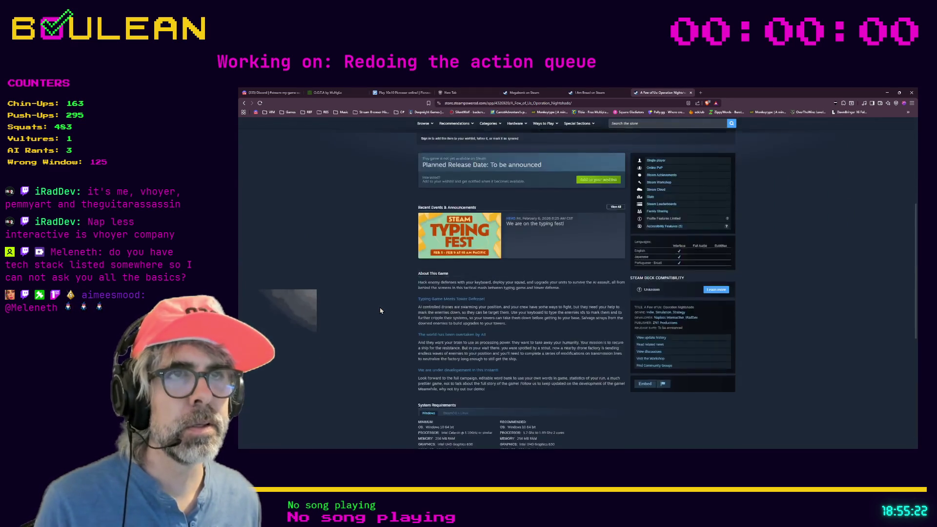
scroll(381, 310, up, 3)
scroll(379, 311, up, 1)
click(509, 233)
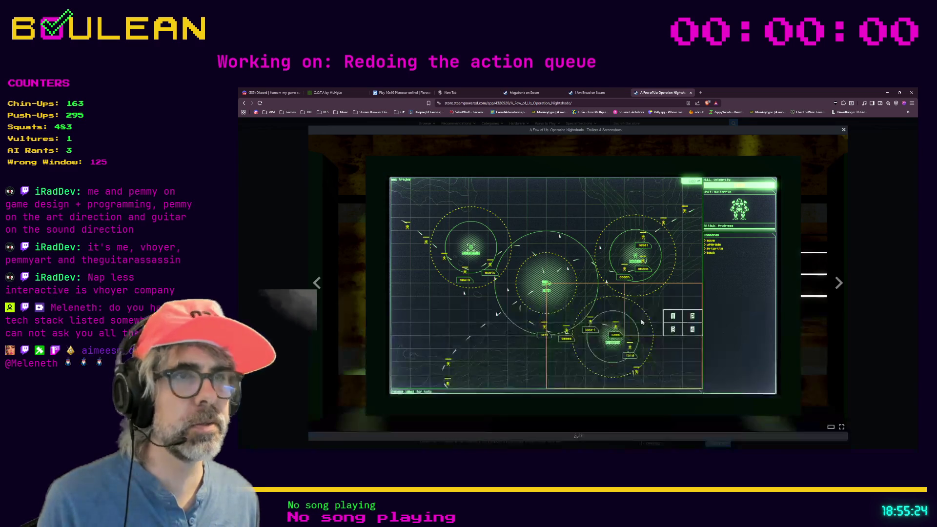
Step through the screenshot lightbox to 7 of 7 and close it back to the store page
click(838, 284)
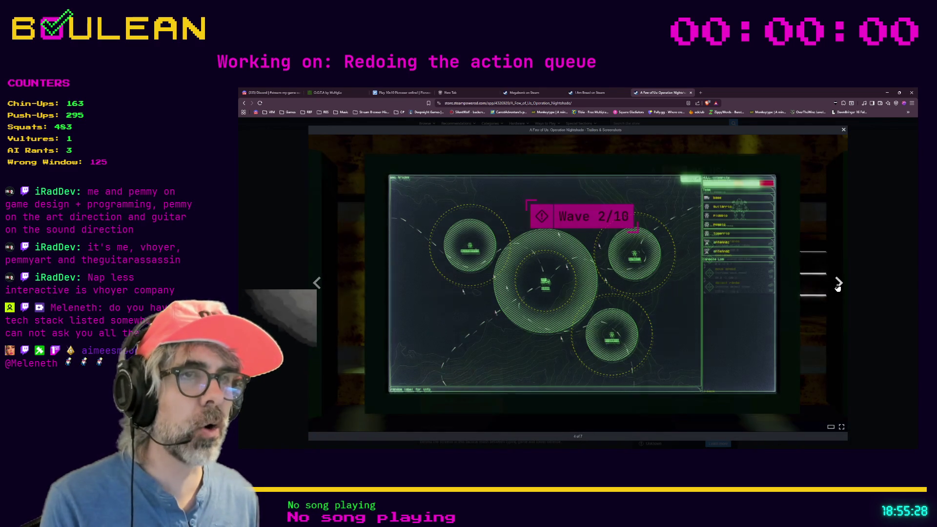
click(838, 284)
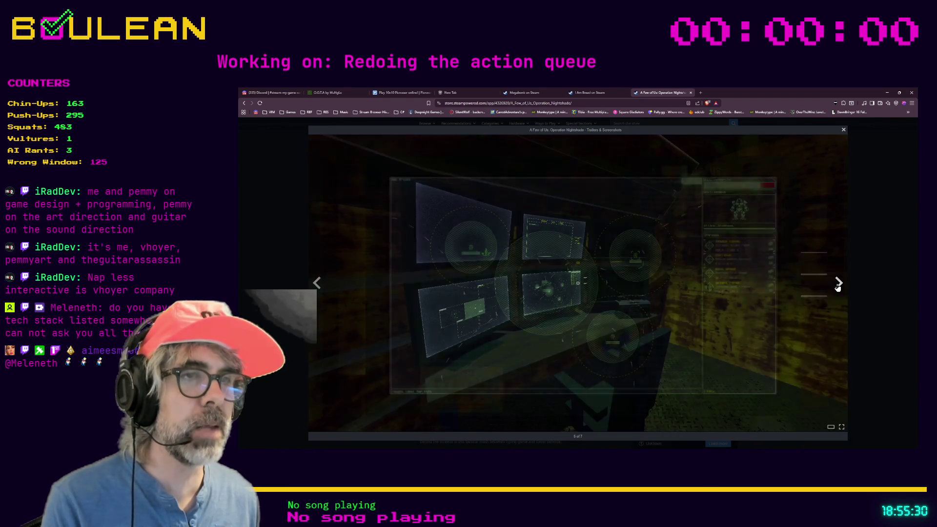
click(838, 283)
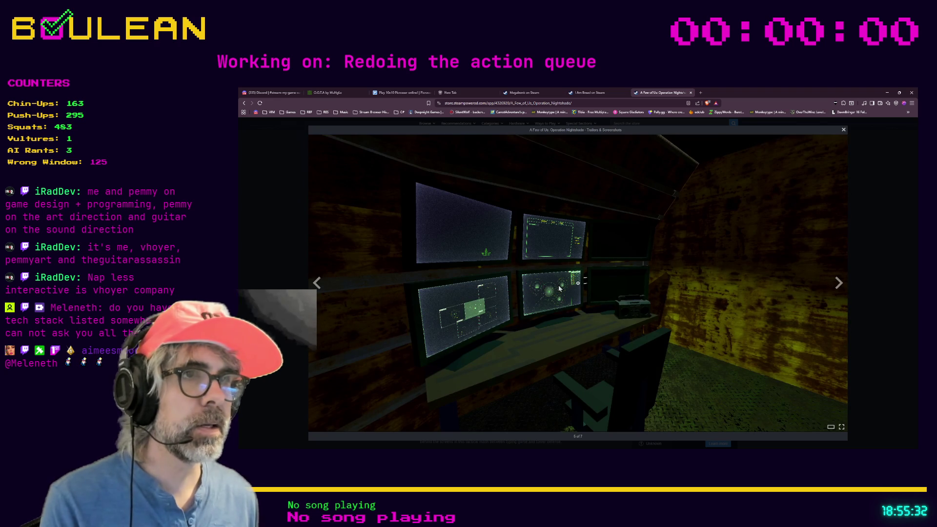
click(838, 284)
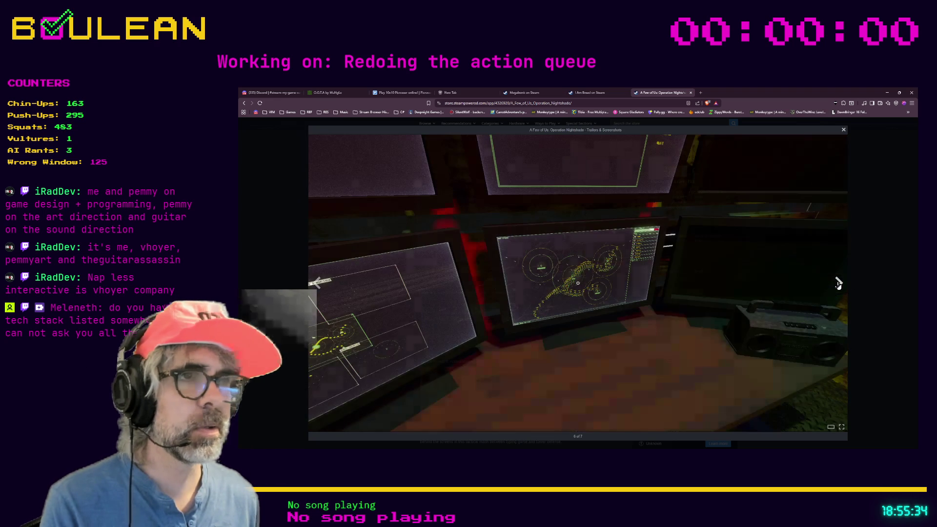
click(838, 284)
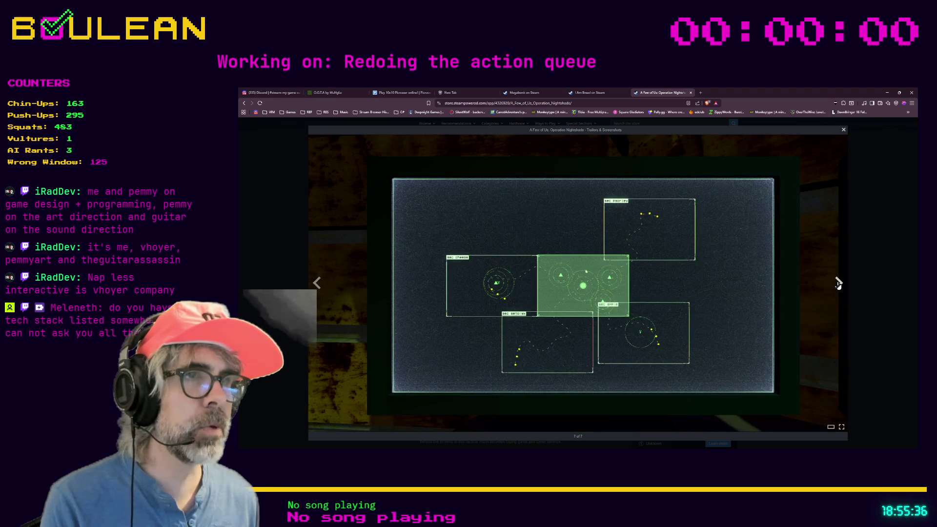
click(838, 285)
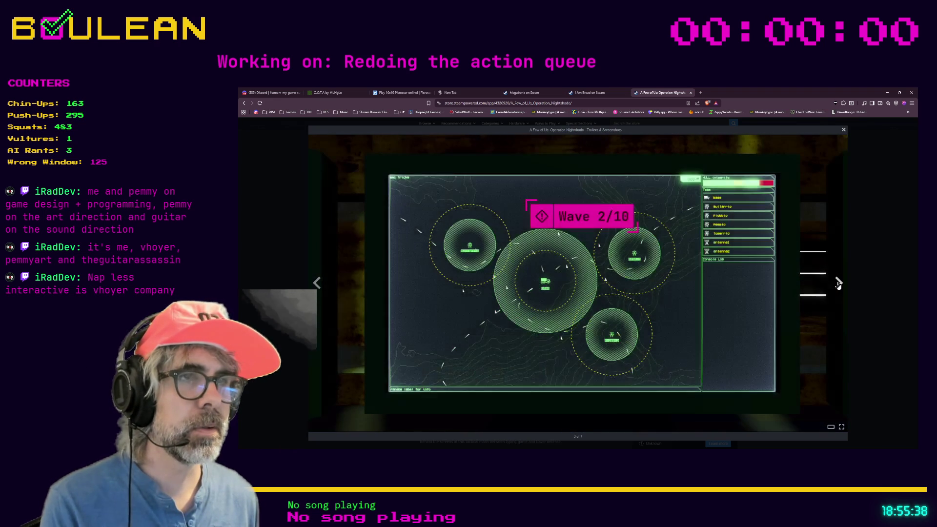
click(838, 284)
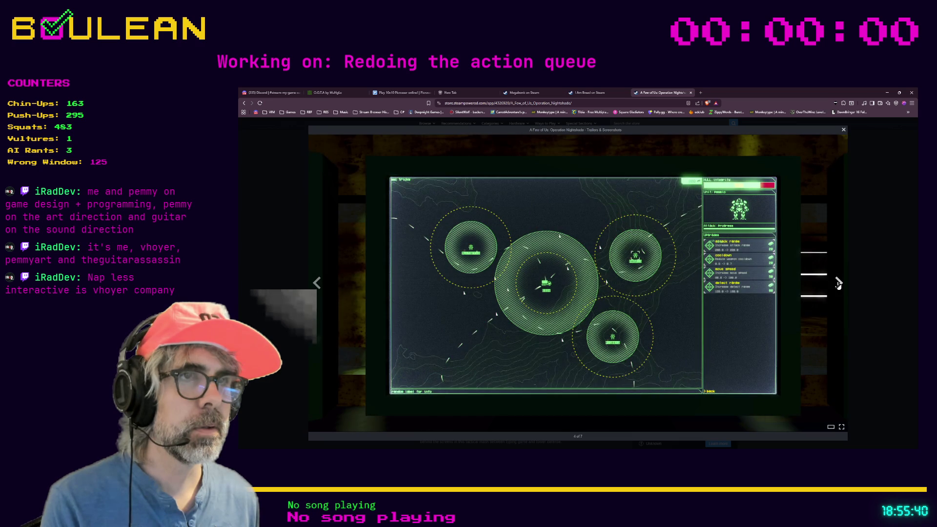
click(838, 284)
click(838, 284)
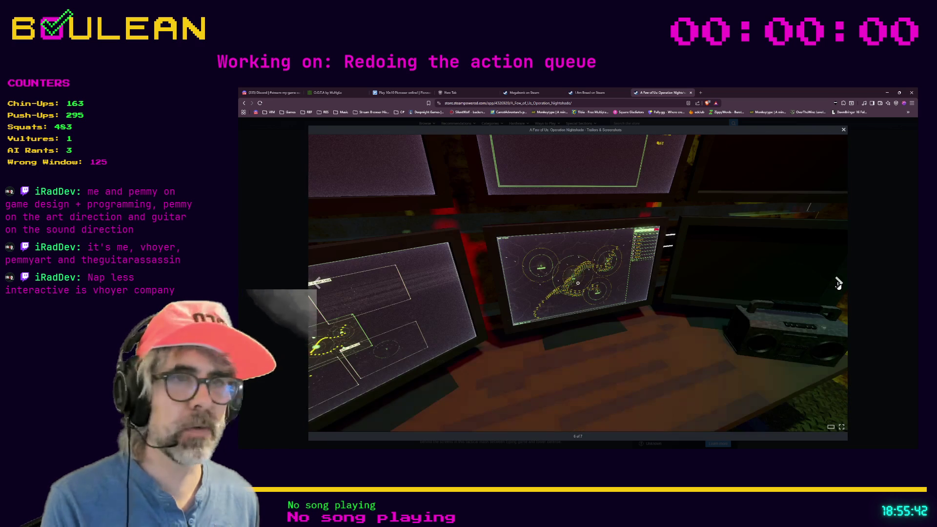
click(838, 284)
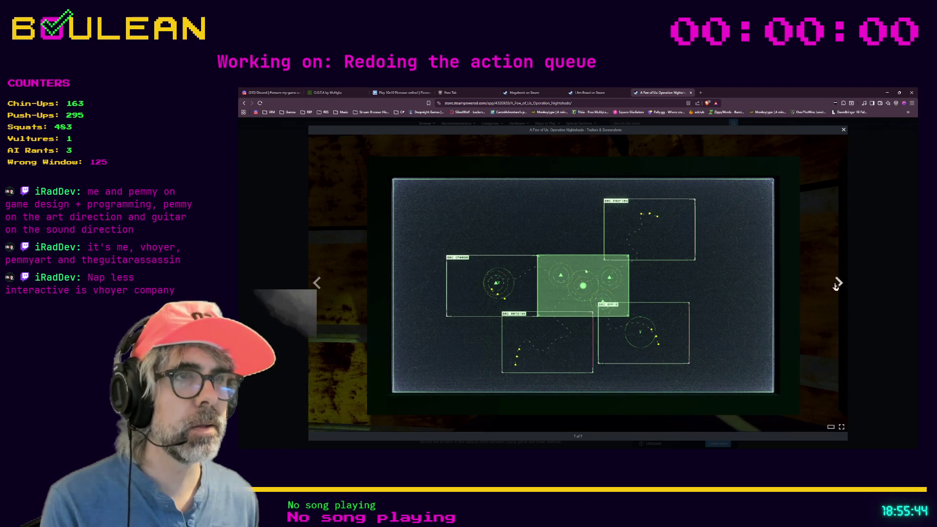
click(886, 264)
scroll(867, 264, up, 1)
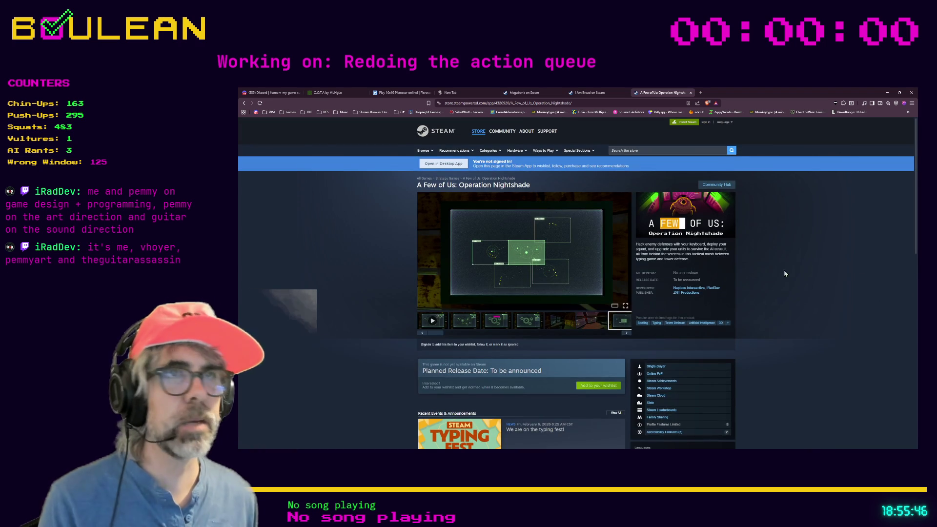
Select the Steam page address and switch away toward the Pondemonium itch.io page
click(469, 102)
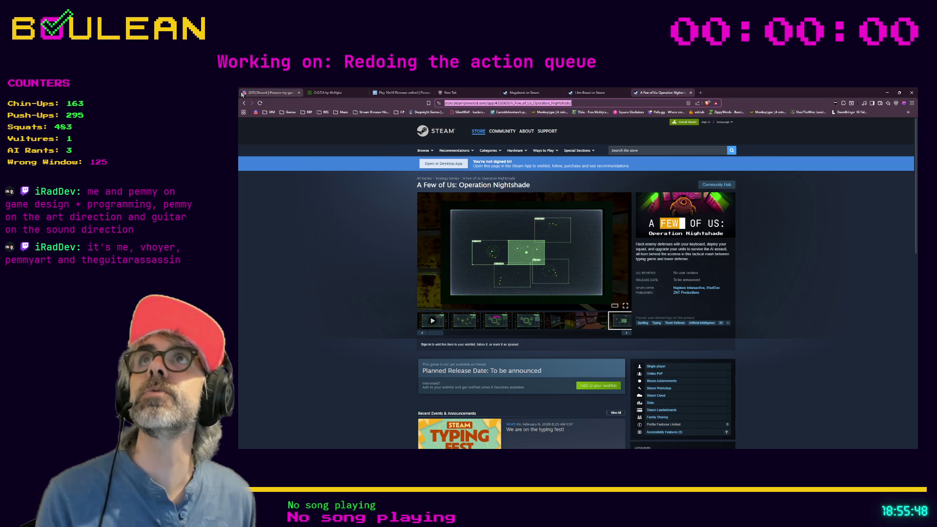
key(alt+Tab)
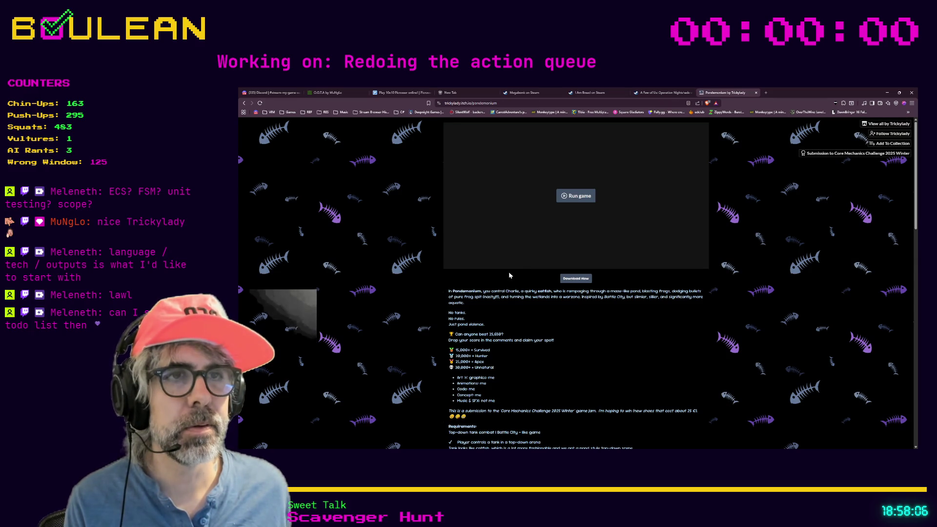
Drag the Pondemonium page's URL icon onto the bookmarks bar to bookmark it
click(480, 104)
drag(440, 115, 441, 115)
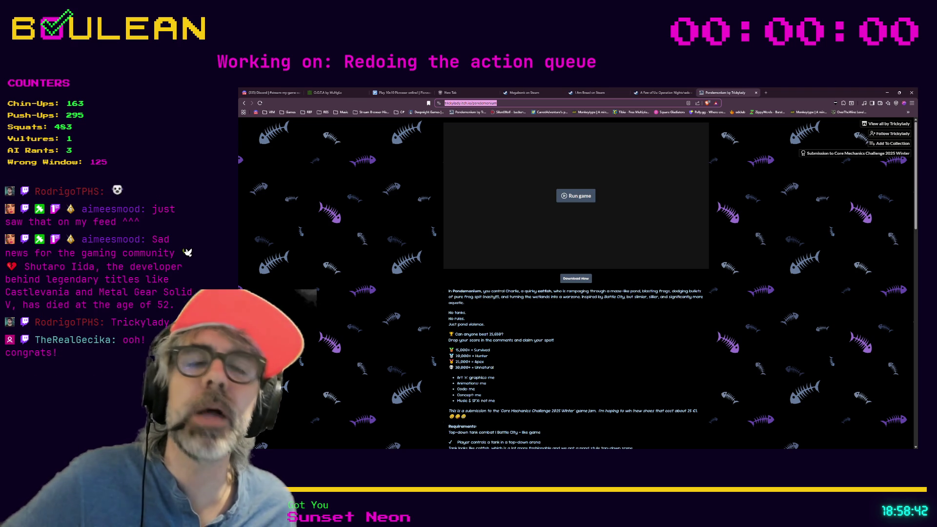
key(Escape)
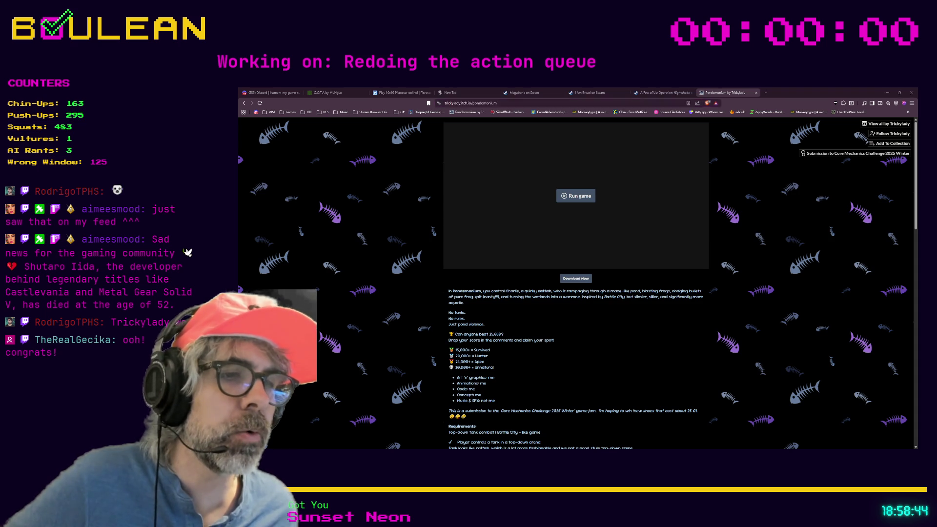
Switch back from the browser to Godot's utilities.gd script editor
key(alt+Tab)
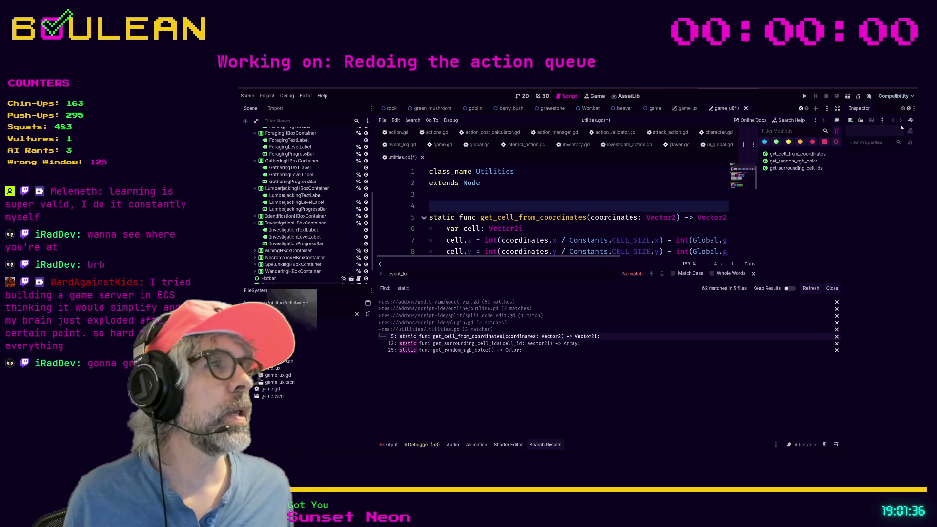
click(602, 229)
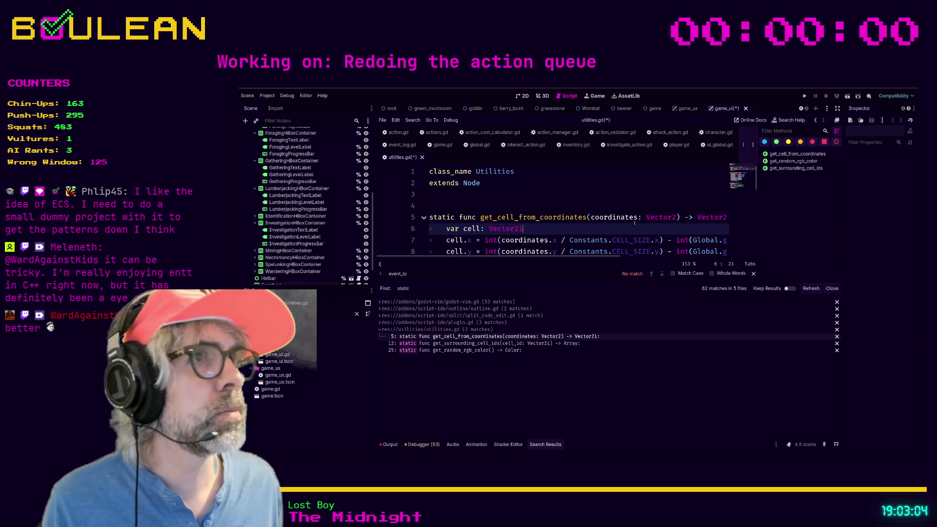
Save utilities.gd with Ctrl+S while the 'static' search results are listed
key(Up)
key(Up)
key(Up)
key(ctrl+s)
Switch to Discord and follow the viewer's github.com link to the enemy.gd example
key(alt+Tab)
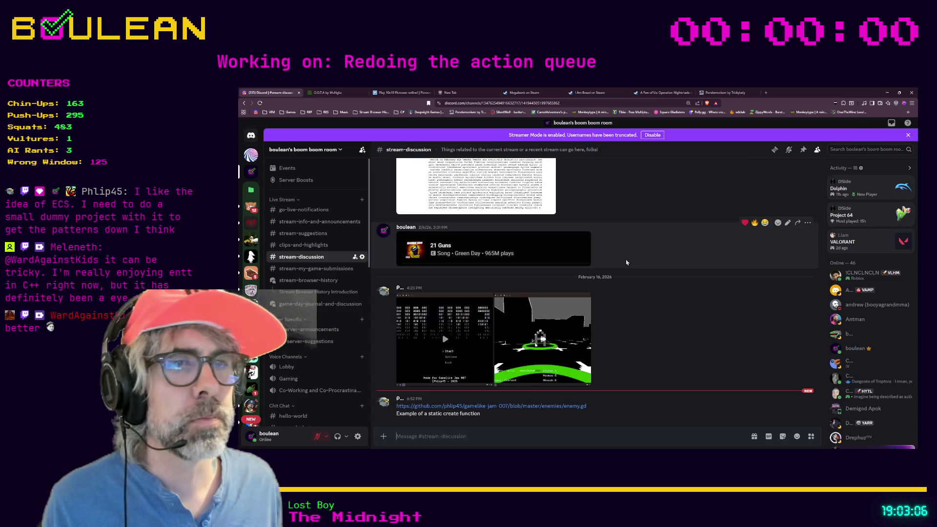
mouse_move(504, 406)
right_click(482, 405)
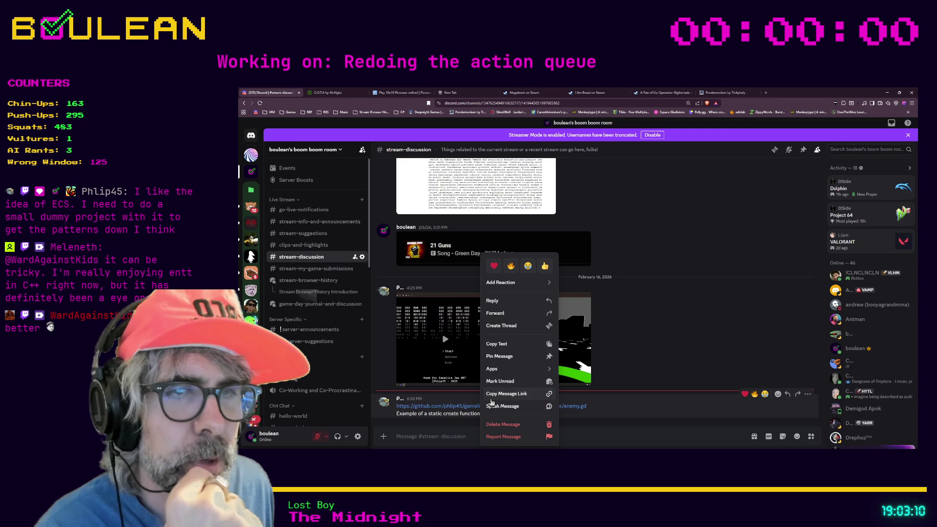
click(450, 409)
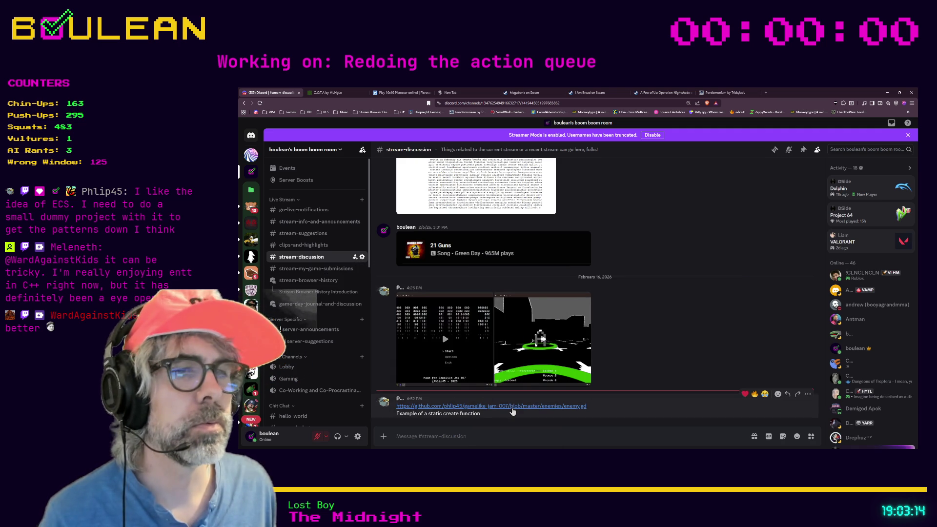
click(505, 406)
Enlarge the enemy.gd GitHub page, highlight _data on line 26 of create(), then hide the browser
drag(333, 93, 784, 92)
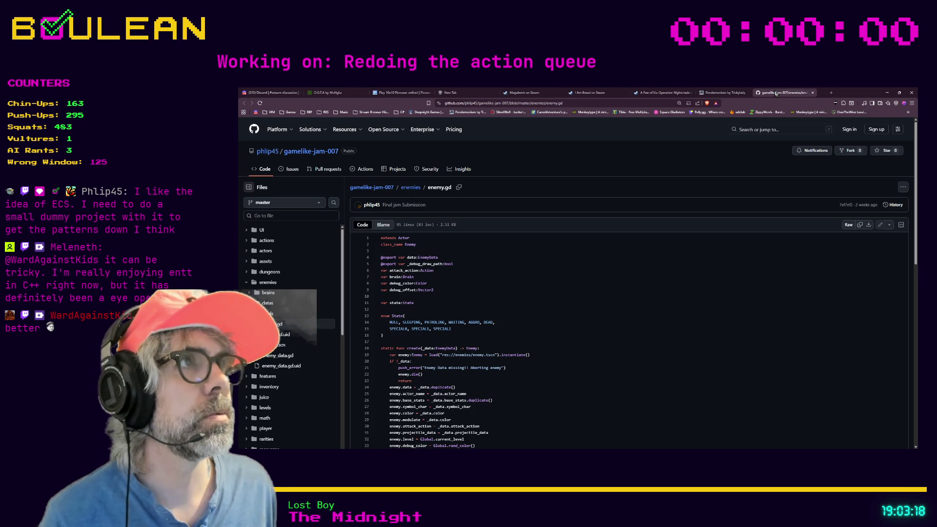
scroll(492, 231, down, 1)
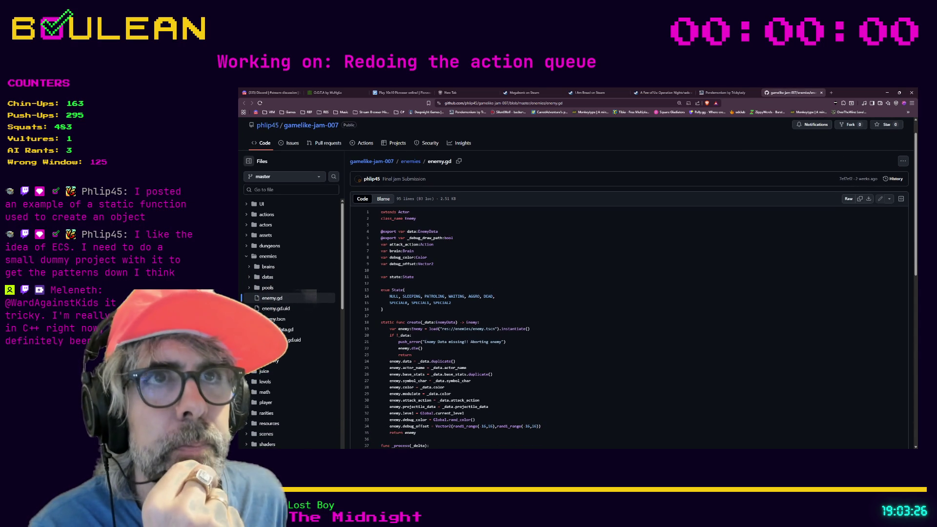
scroll(435, 278, down, 2)
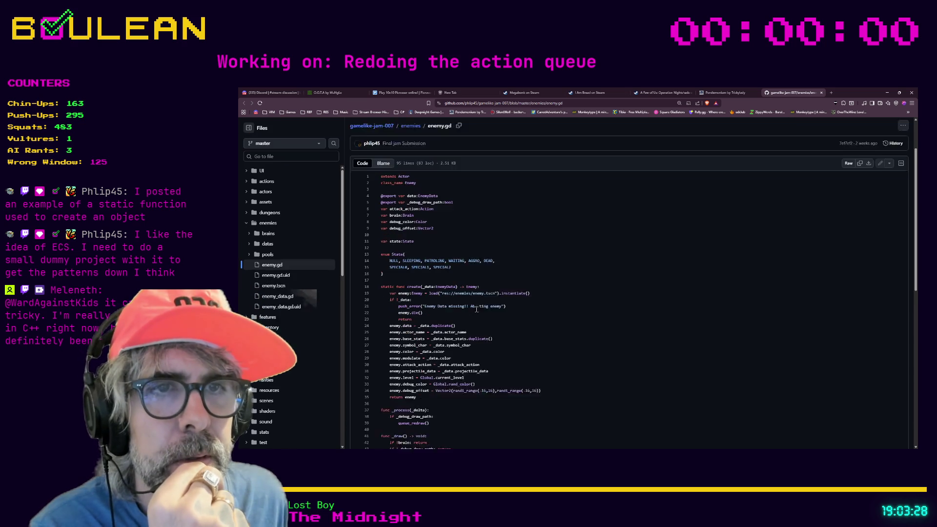
scroll(440, 279, down, 1)
scroll(461, 279, up, 1)
scroll(462, 279, down, 1)
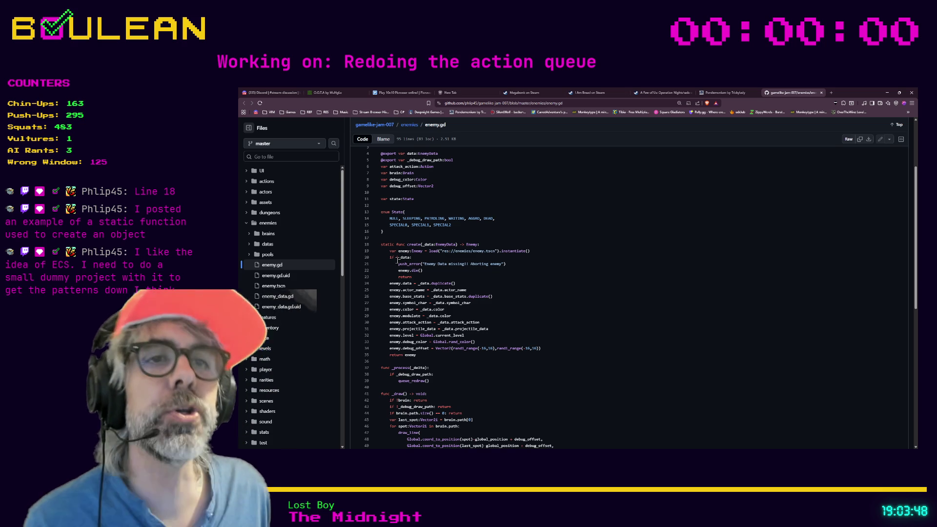
key(ctrl+plus)
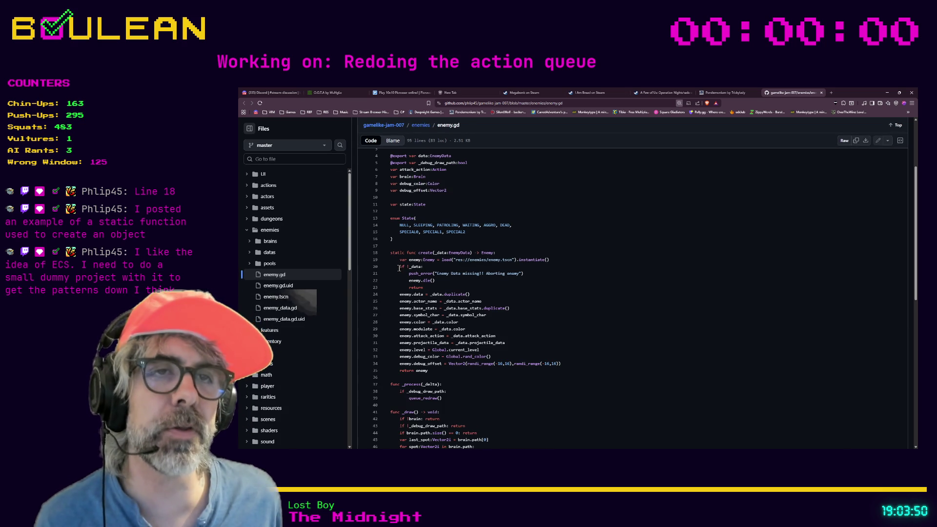
key(ctrl+plus)
key(ctrl+plus)
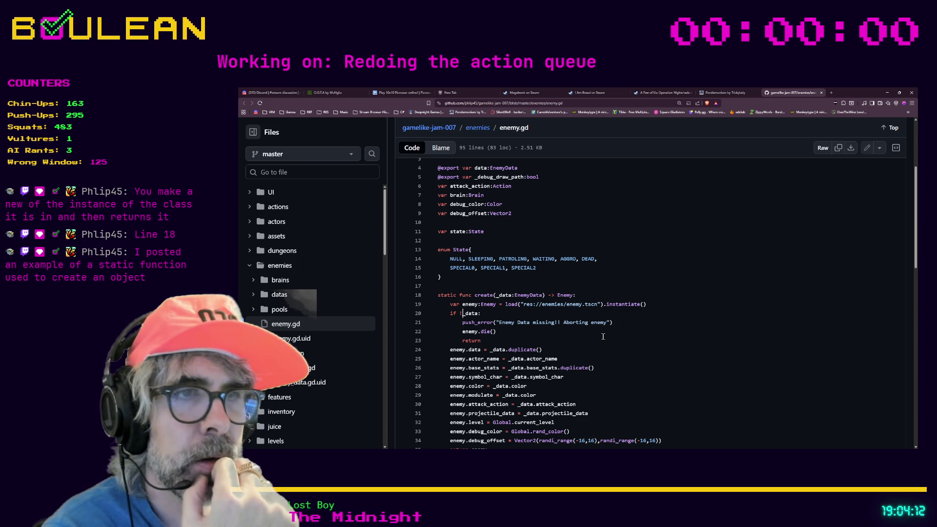
scroll(603, 336, down, 1)
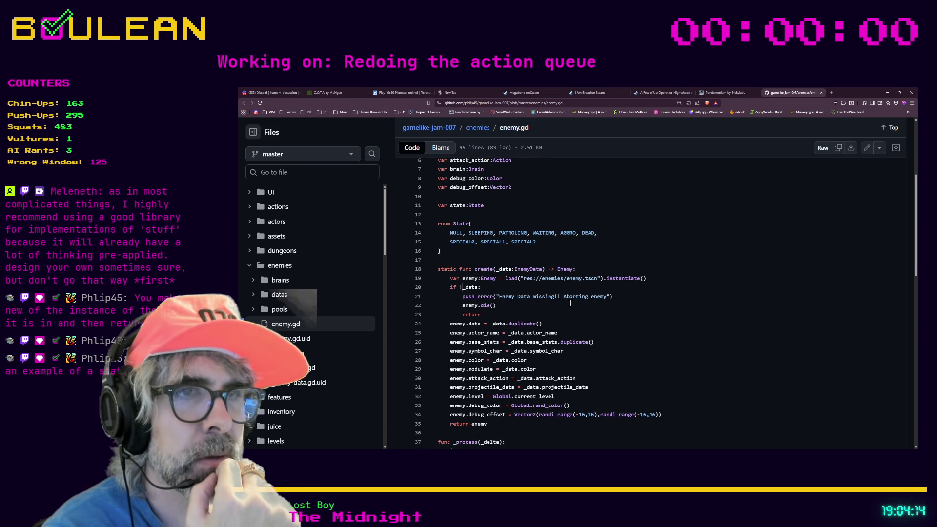
scroll(570, 303, down, 1)
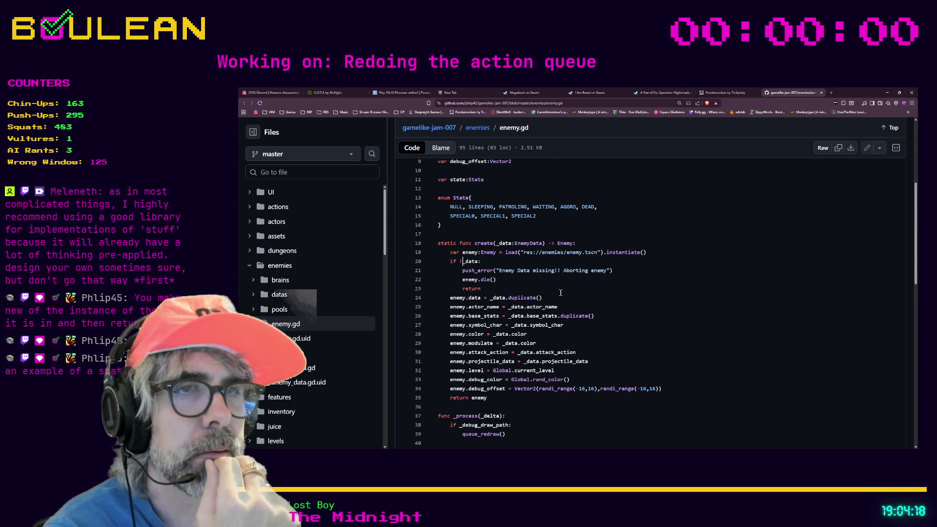
scroll(533, 290, down, 1)
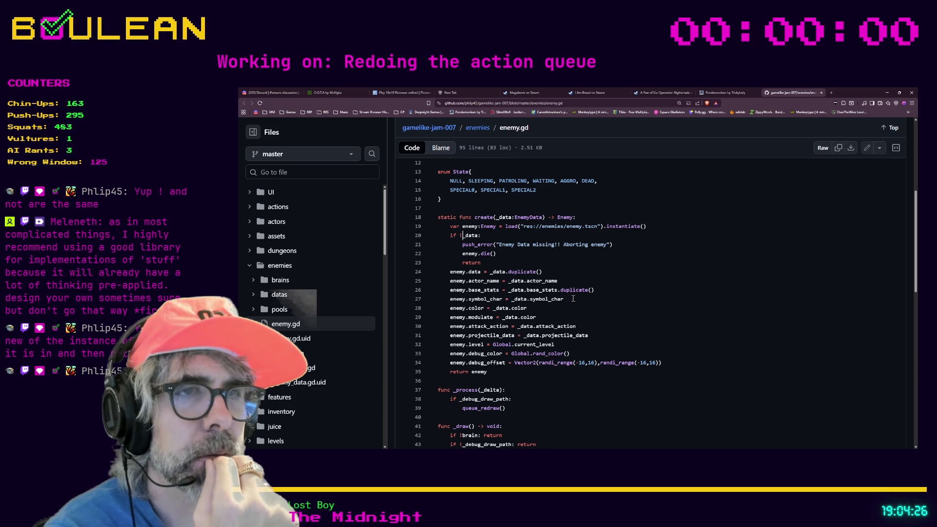
drag(511, 281, 525, 281)
scroll(582, 309, up, 2)
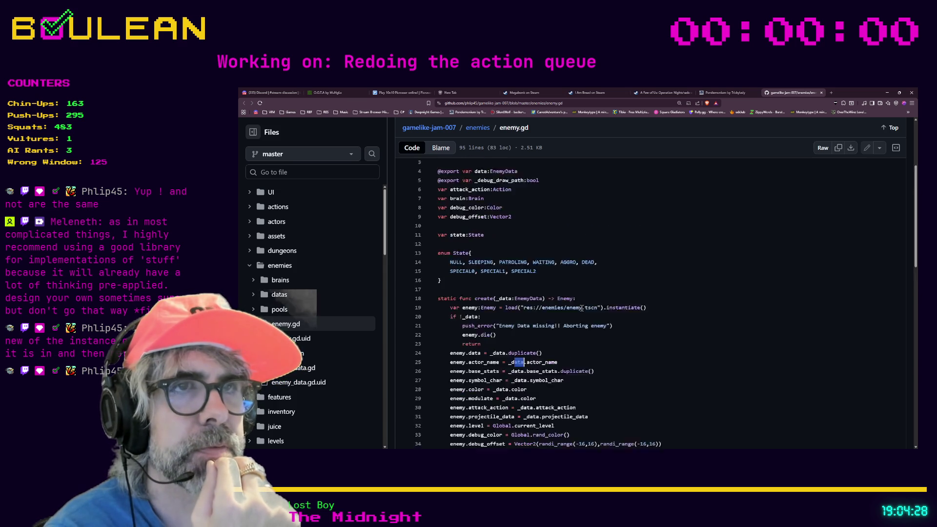
scroll(582, 308, up, 2)
scroll(525, 335, down, 3)
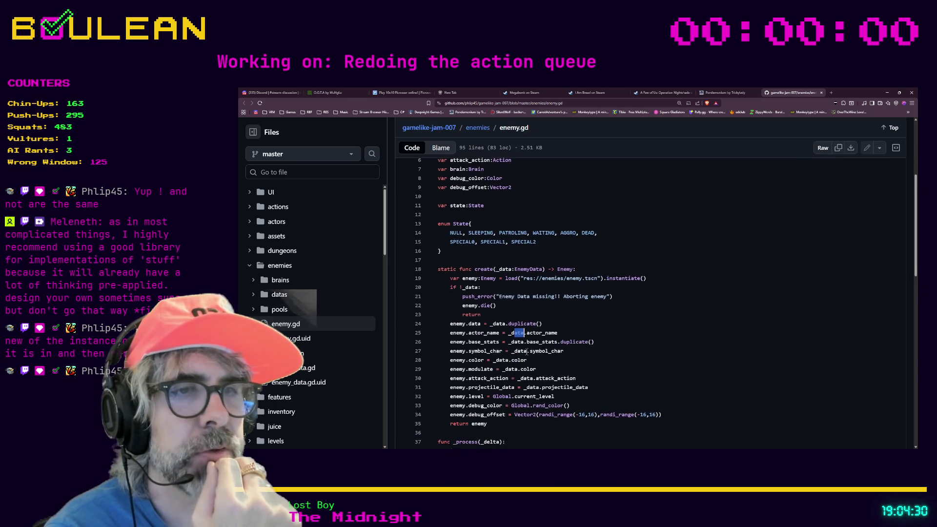
click(512, 343)
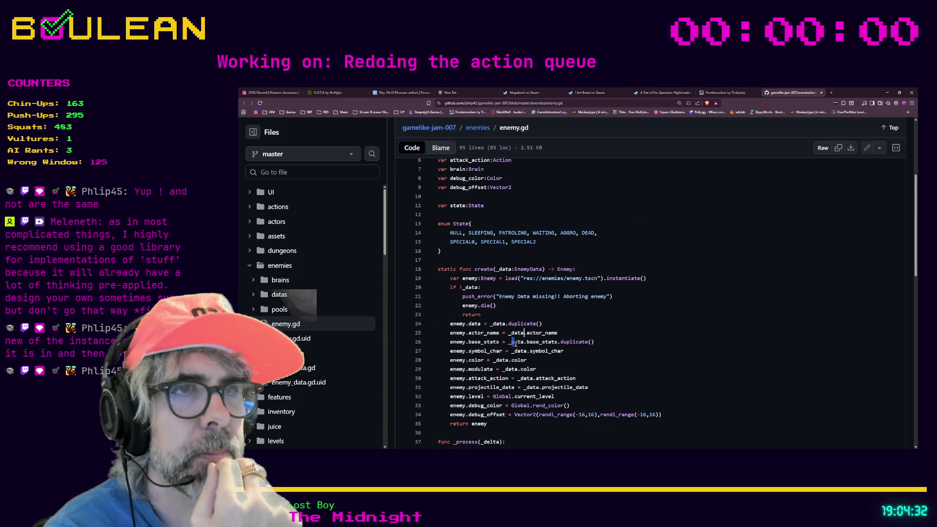
double_click(517, 342)
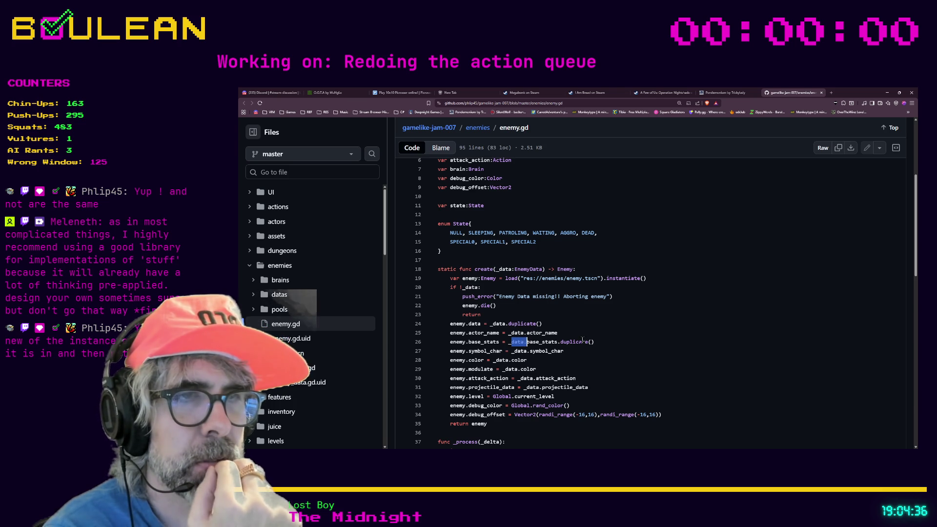
scroll(595, 345, down, 1)
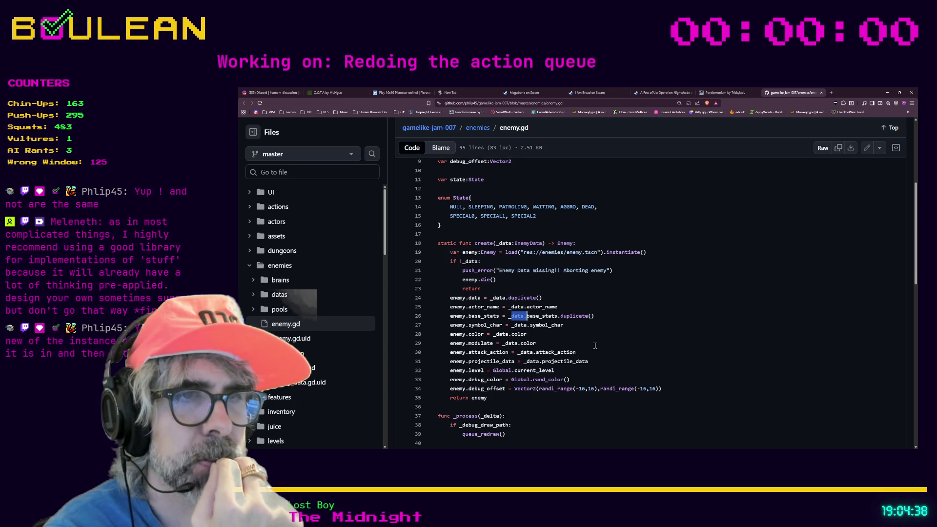
scroll(595, 345, down, 1)
scroll(595, 346, down, 1)
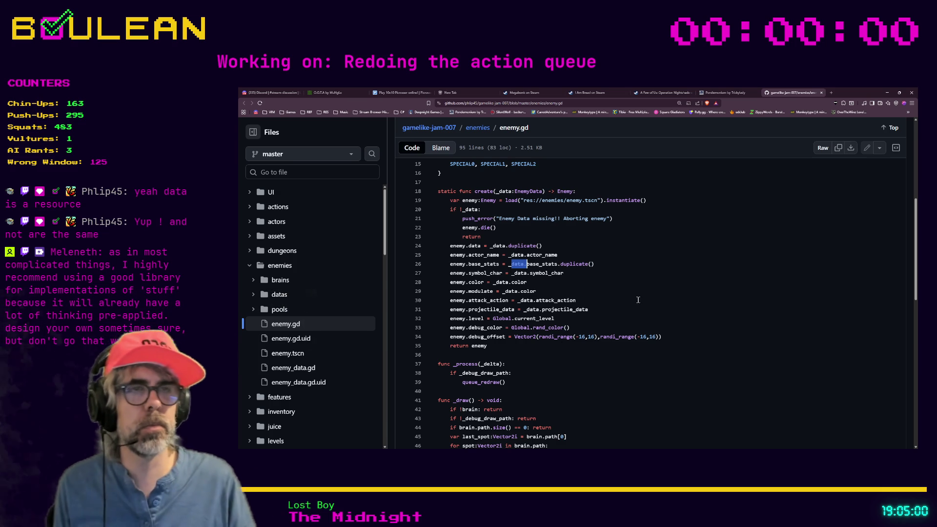
click(886, 92)
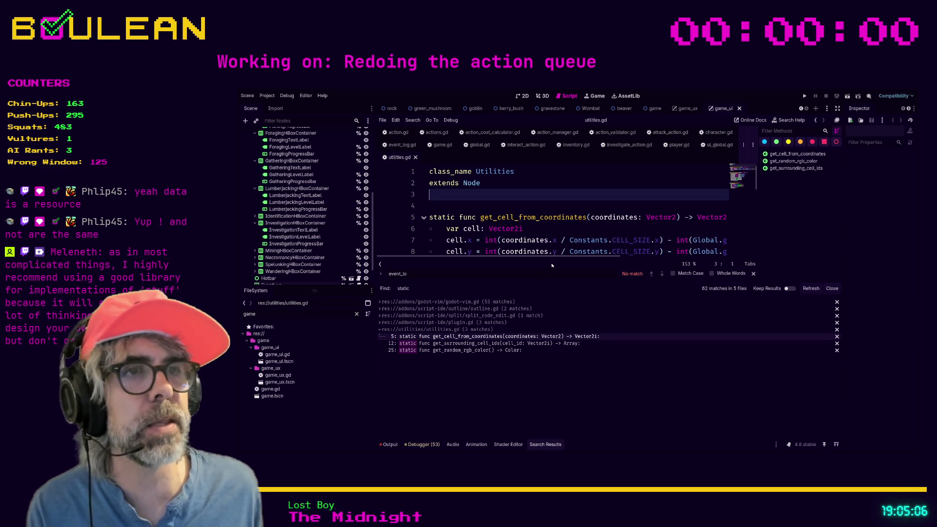
Bring up character.gd at the InteractAction.new() call and collapse the search results panel
click(569, 203)
key(ctrl+shift+F11)
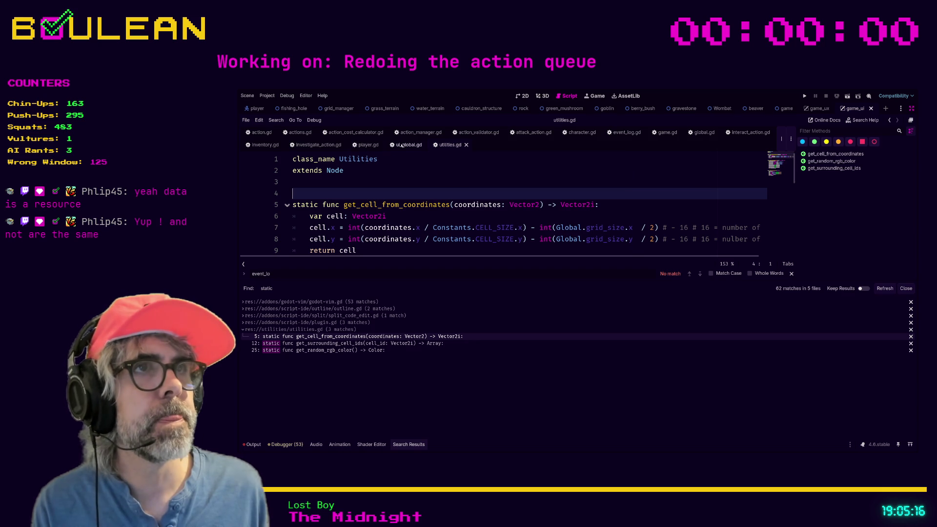
click(582, 132)
click(558, 205)
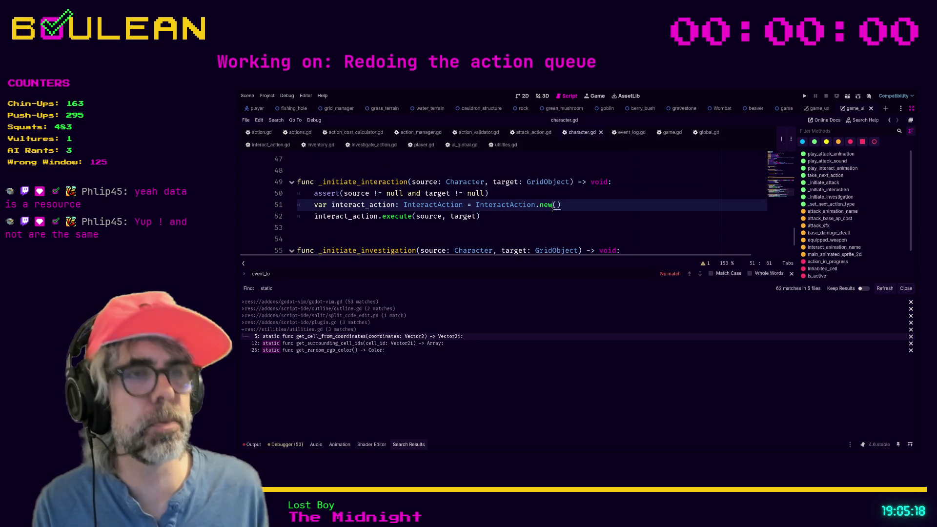
key(ctrl+shift+F11)
key(ctrl+shift+F11)
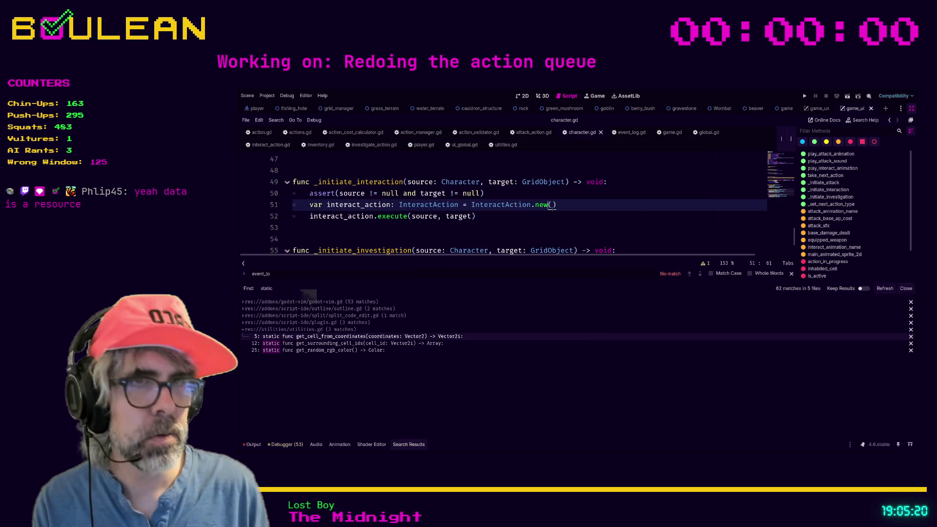
key(ctrl+j)
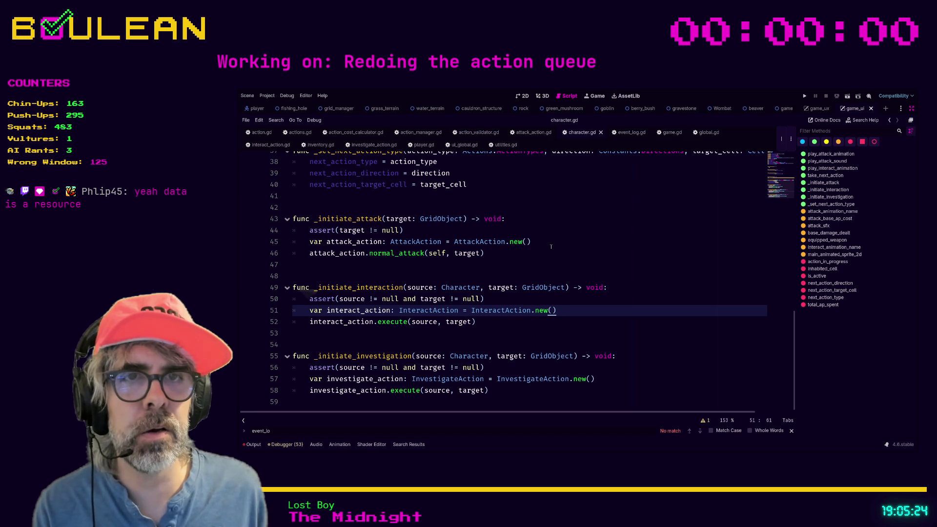
Walk the caret through _initiate_interaction and its execute call around lines 48–53, then leave the editor
key(Down)
key(Down)
key(Up)
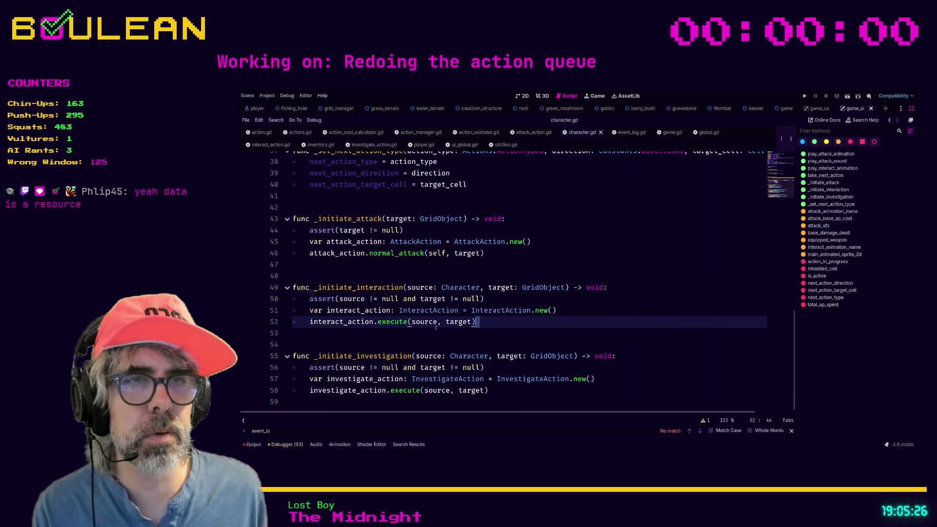
key(Down)
scroll(343, 330, down, 1)
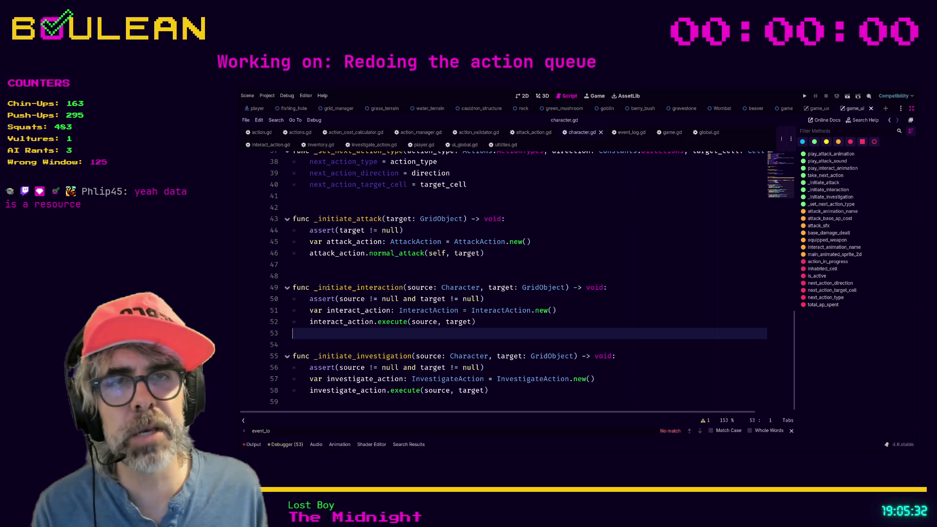
scroll(370, 286, up, 1)
click(370, 285)
click(375, 295)
scroll(382, 295, down, 1)
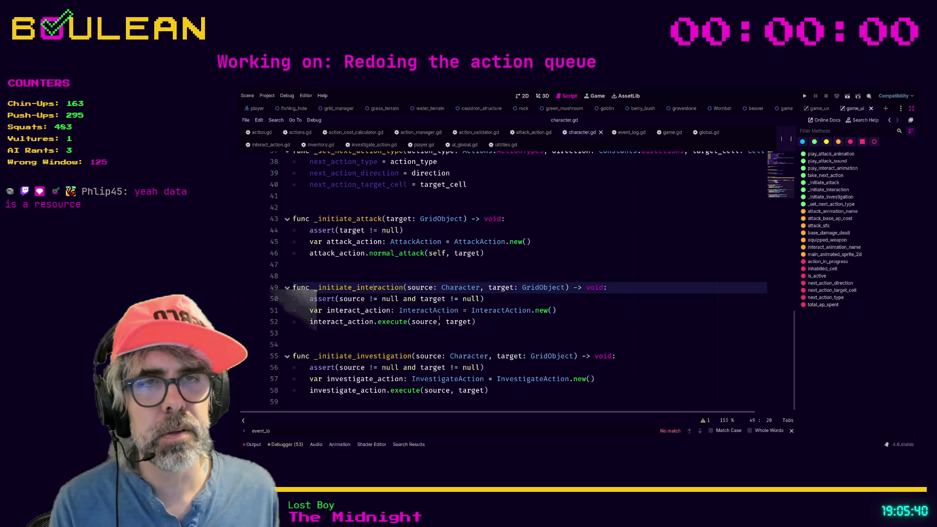
click(463, 331)
click(562, 342)
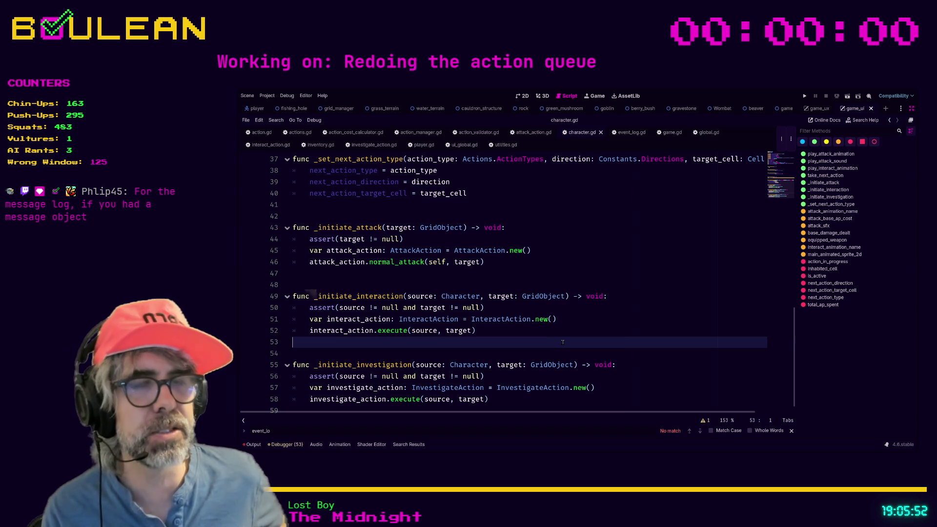
scroll(578, 342, down, 1)
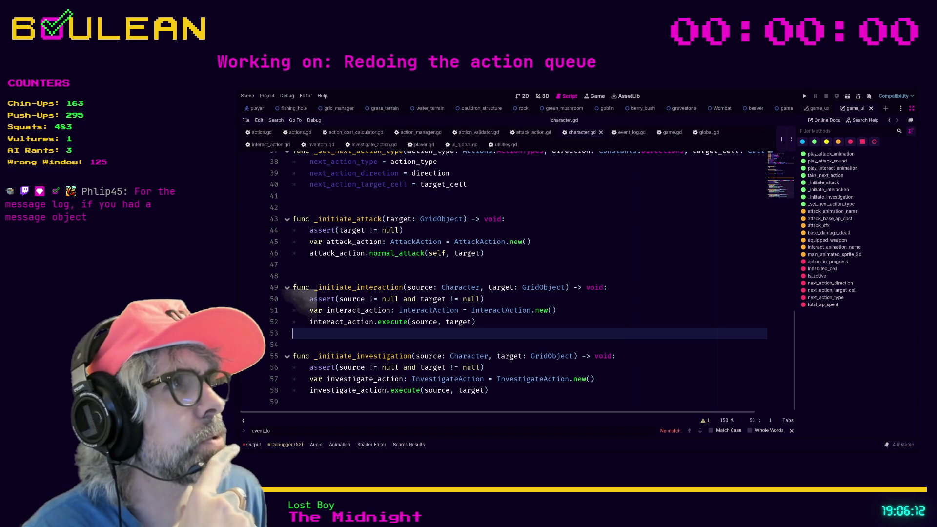
key(F5)
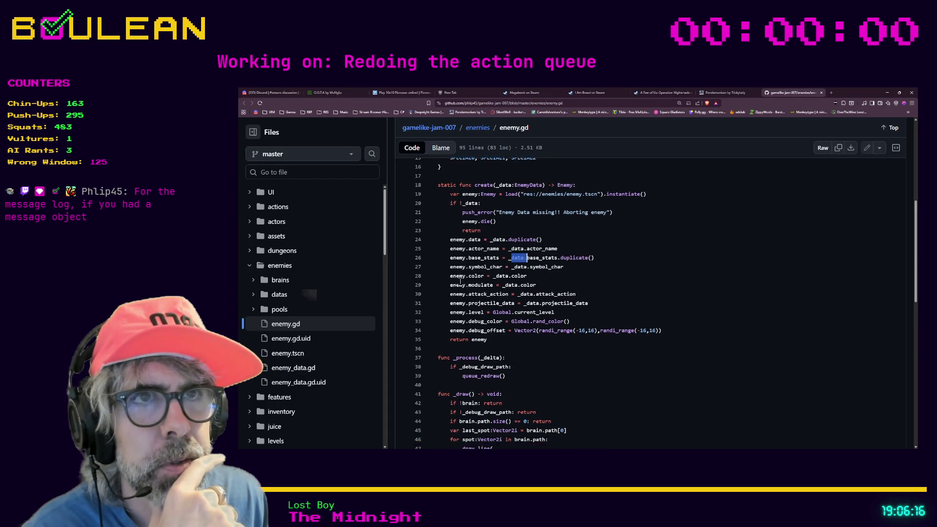
In enemy.gd on GitHub, list all references to create and then to _data
click(485, 191)
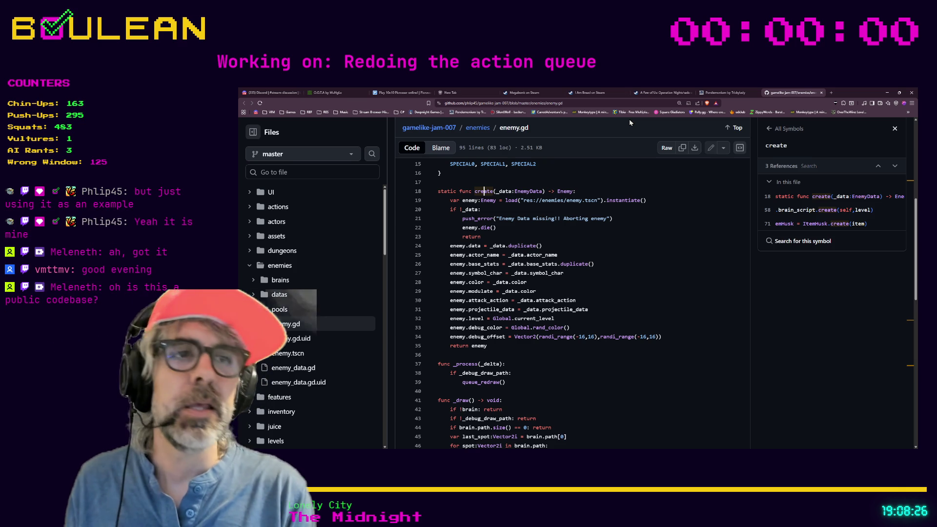
click(502, 191)
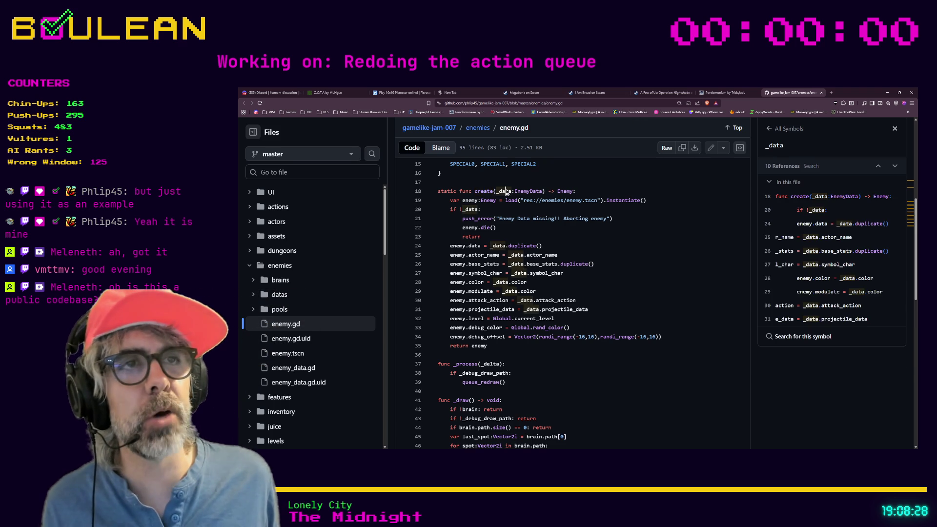
scroll(462, 197, up, 1)
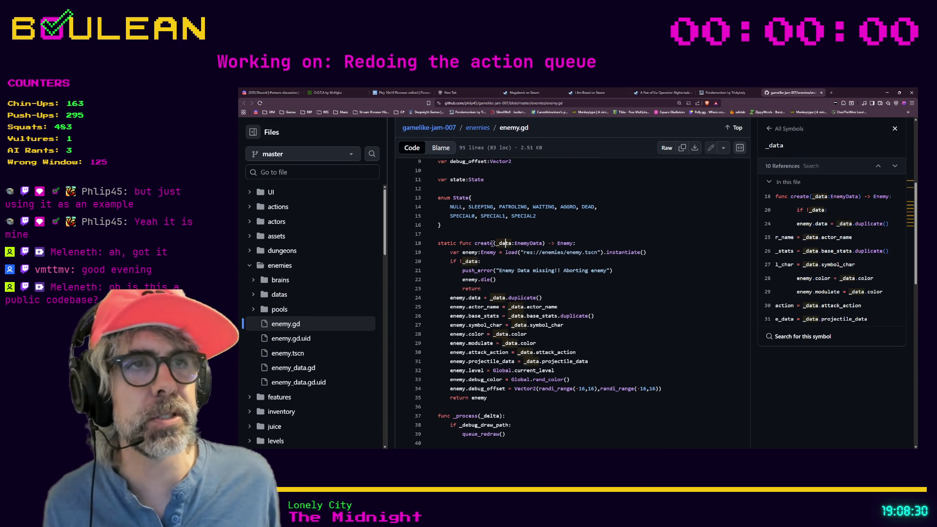
scroll(541, 271, up, 1)
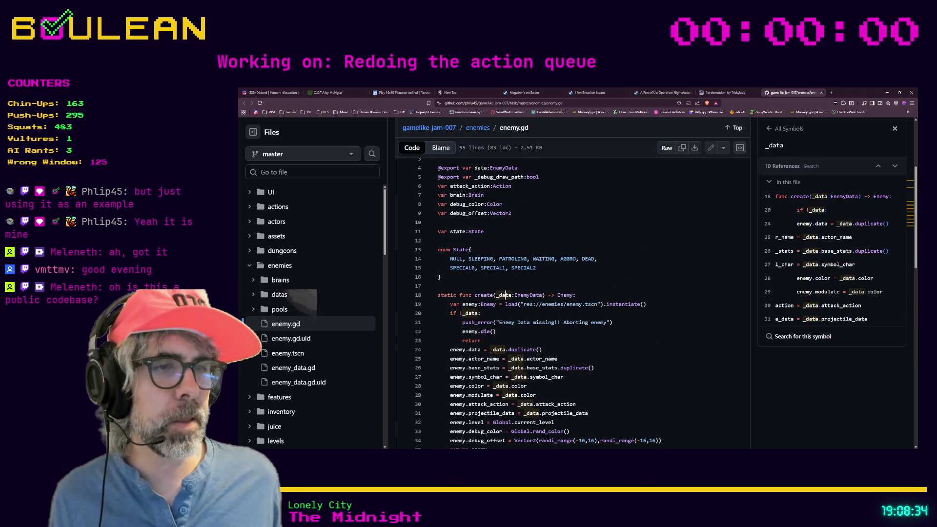
Return to Godot and place the caret on blank line 53 of character.gd's interaction function
key(alt+Tab)
click(635, 328)
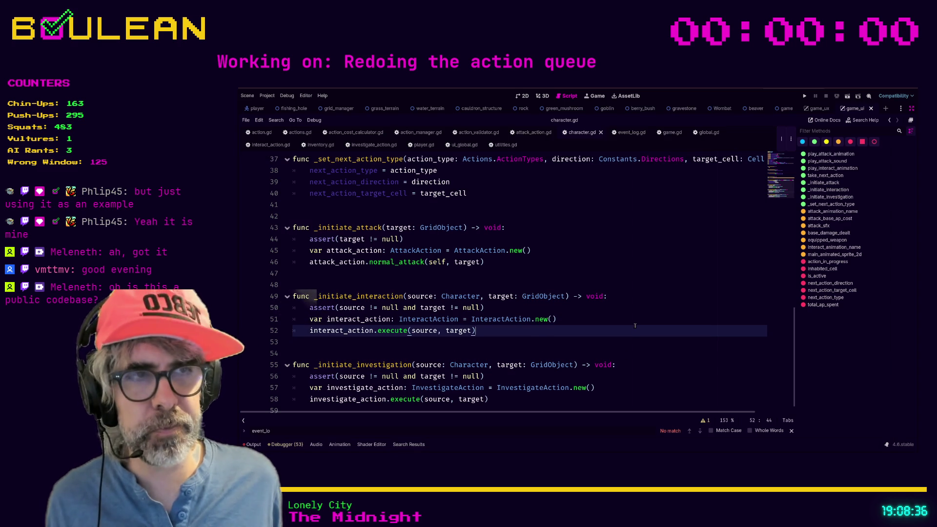
click(575, 342)
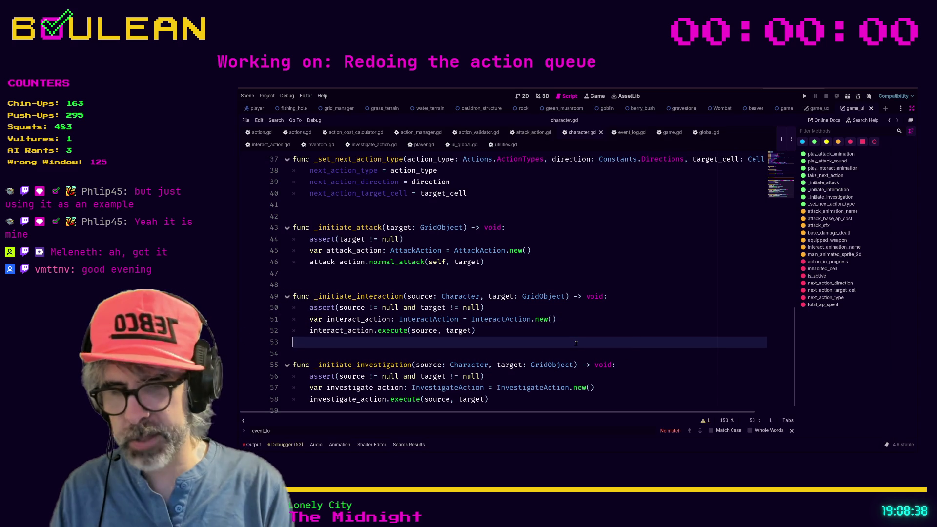
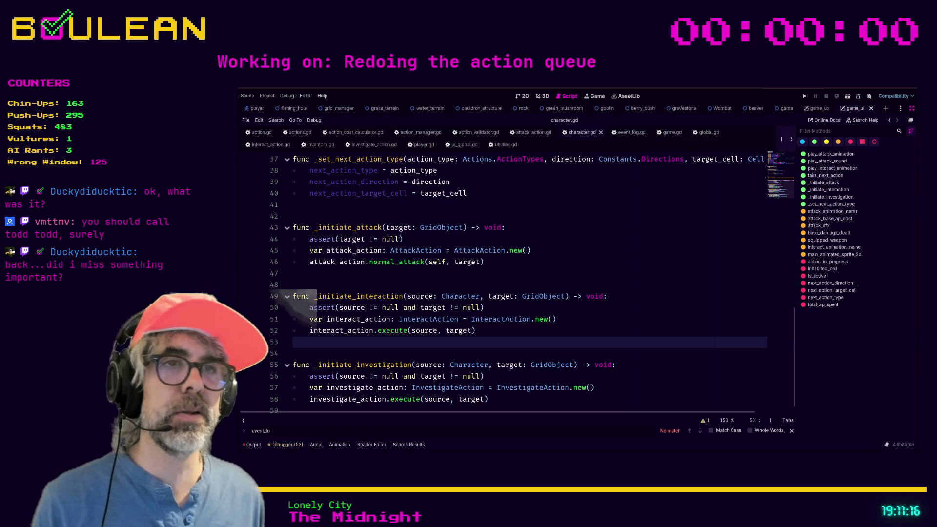
Run the game project from character.gd with F5
click(504, 286)
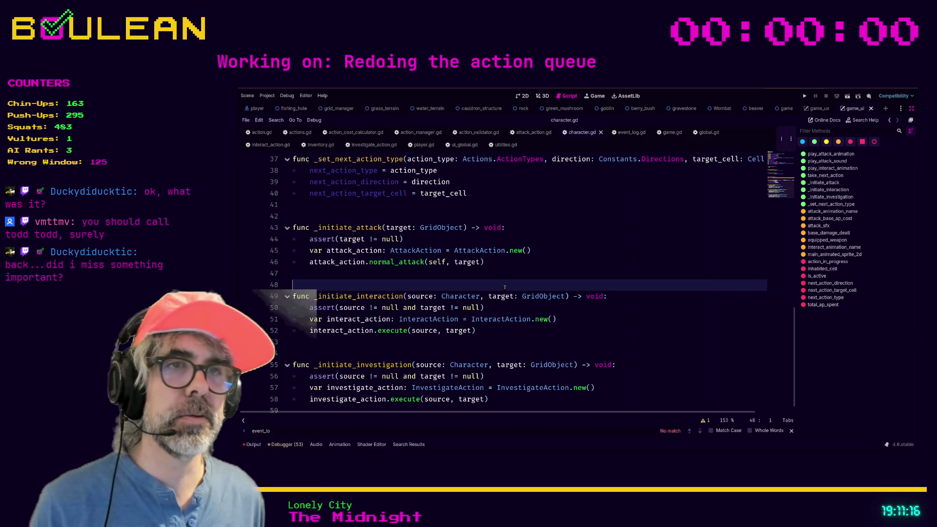
click(473, 274)
key(F5)
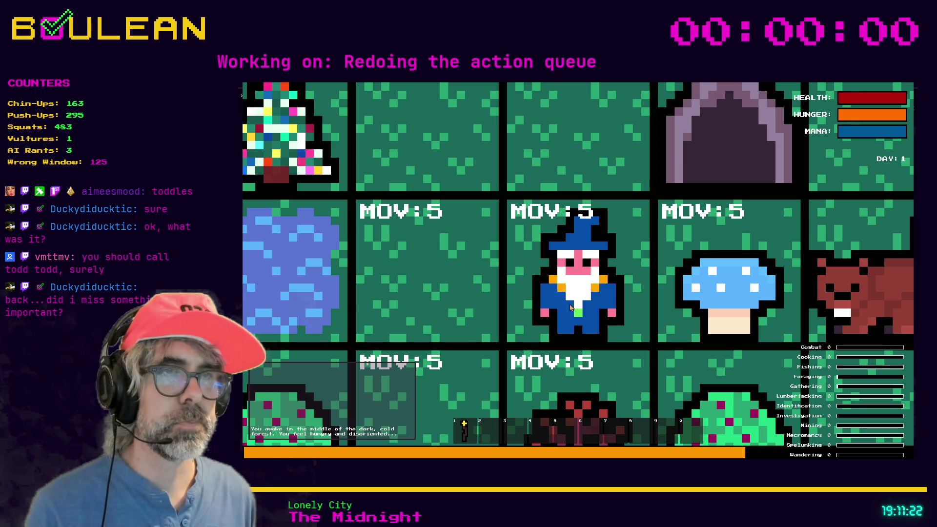
Craft a Cauldron, chop the Blue Mushroom and add it to the cauldron, then stop the game with F8
key(c)
scroll(570, 304, down, 3)
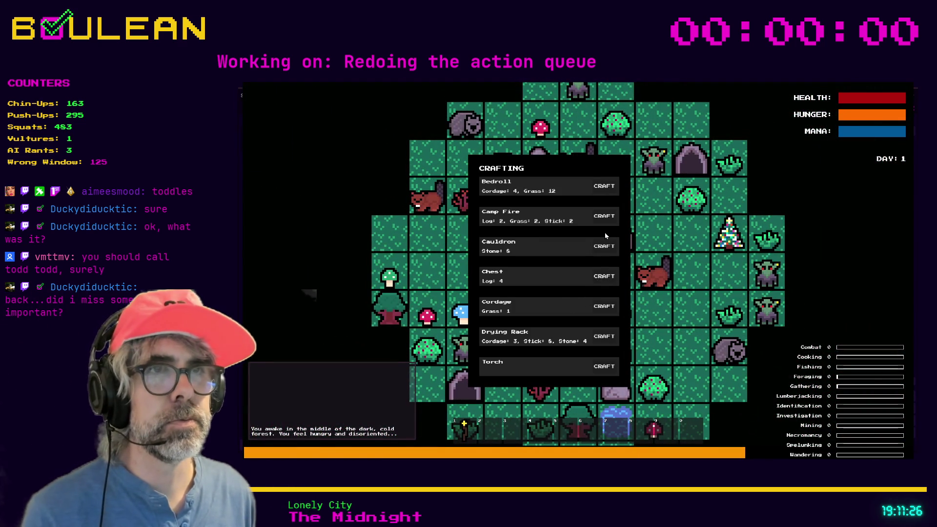
click(604, 248)
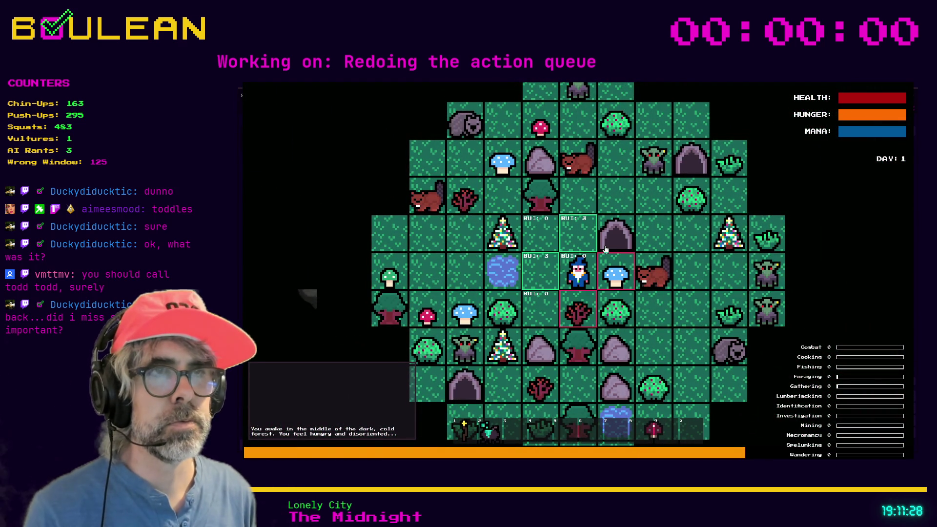
key(Down)
key(Right)
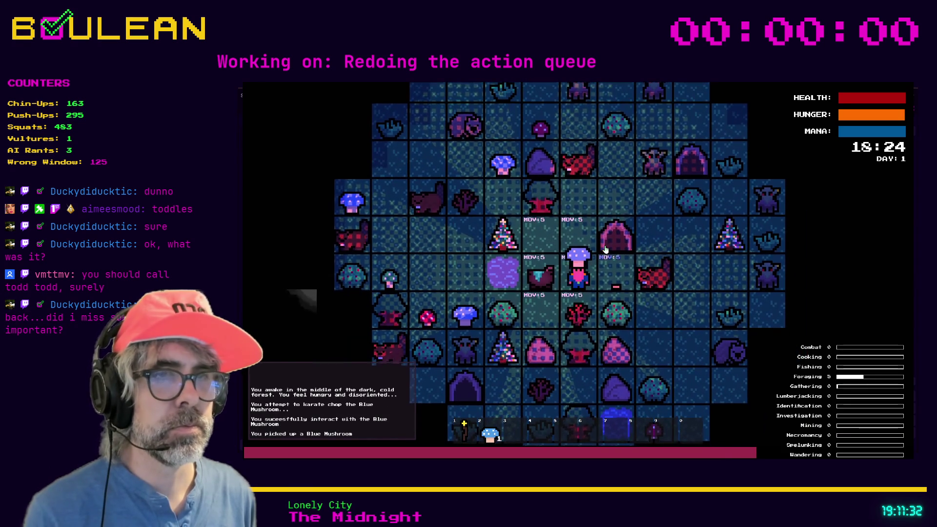
key(Left)
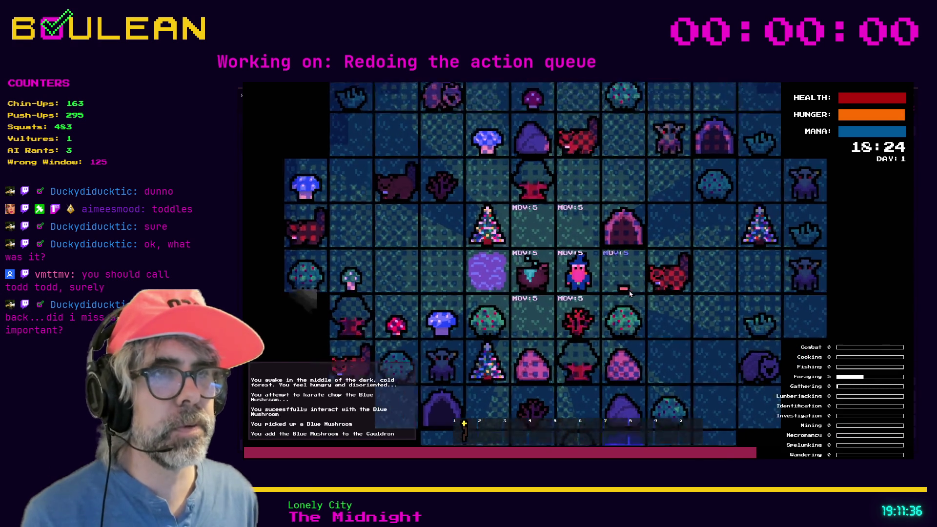
scroll(596, 246, up, 2)
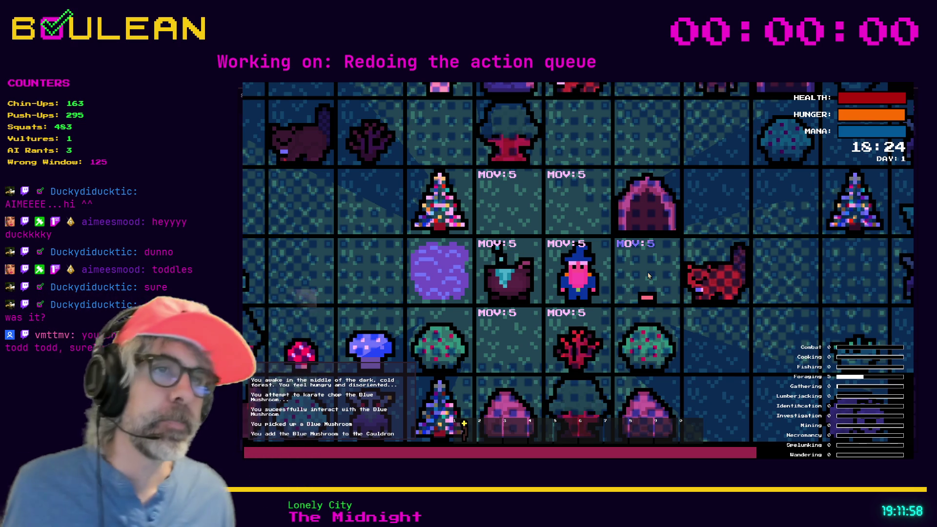
key(F8)
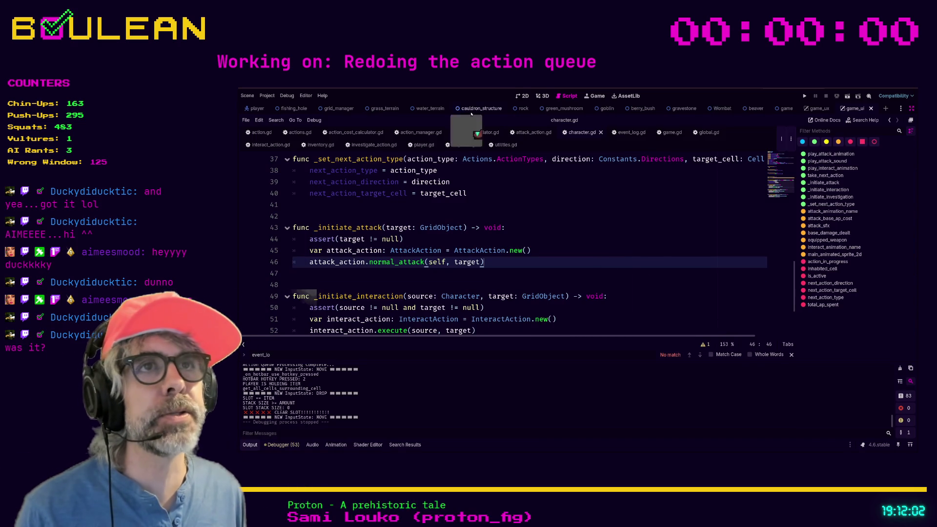
Show the game scene in the 2D view and leave distraction-free mode to restore the side panels
mouse_move(784, 109)
click(525, 96)
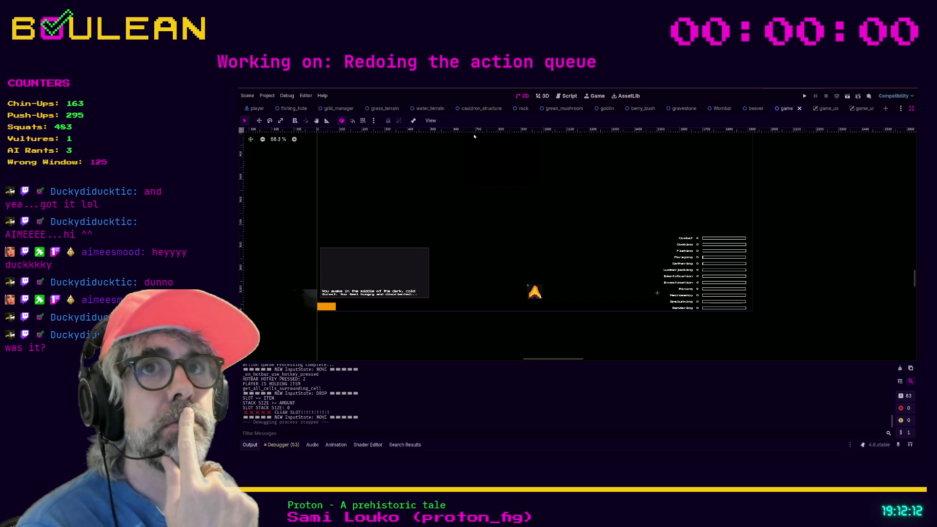
click(591, 99)
click(522, 95)
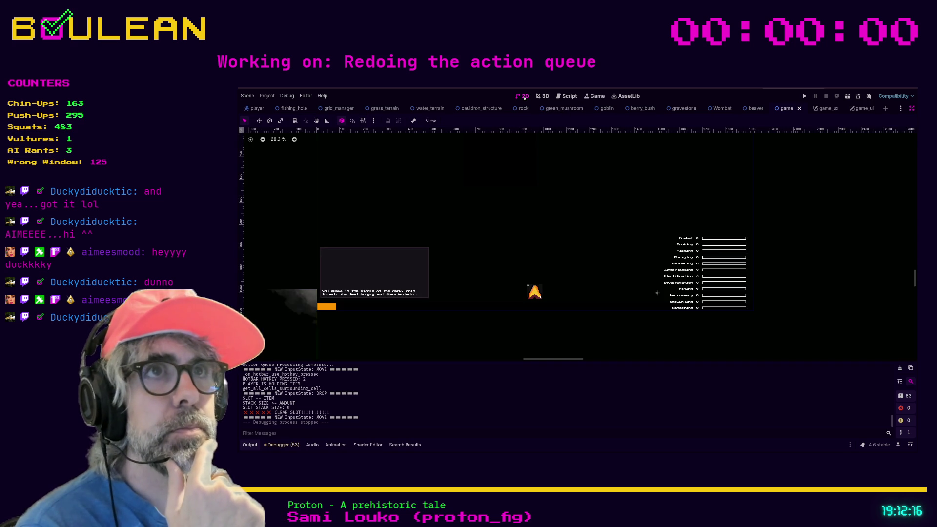
key(ctrl+shift+F11)
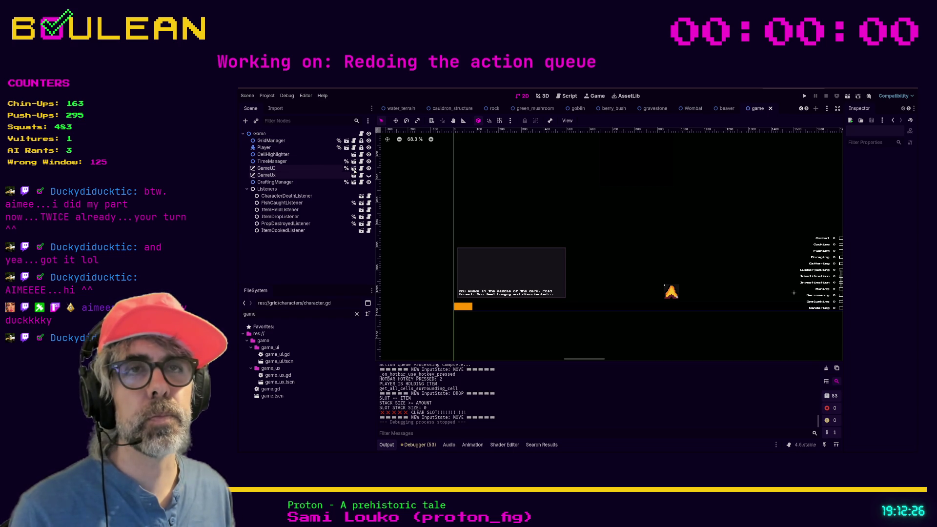
Open game_ui.tscn and then event_log.gd from its EventLog node
click(354, 169)
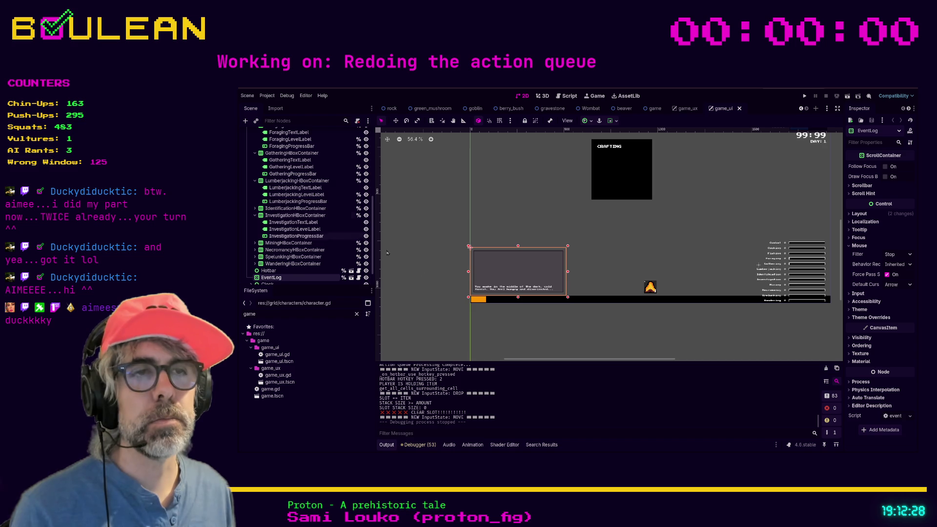
scroll(303, 271, down, 2)
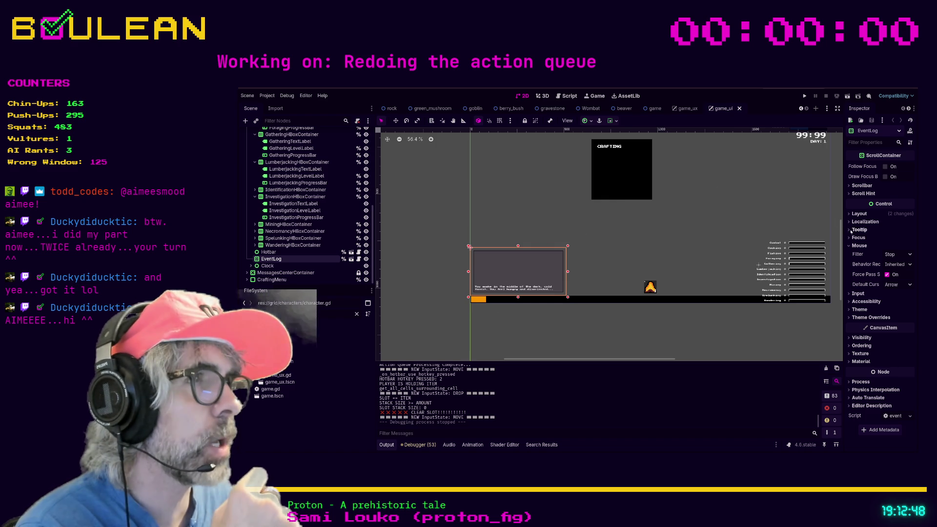
drag(840, 232, 841, 216)
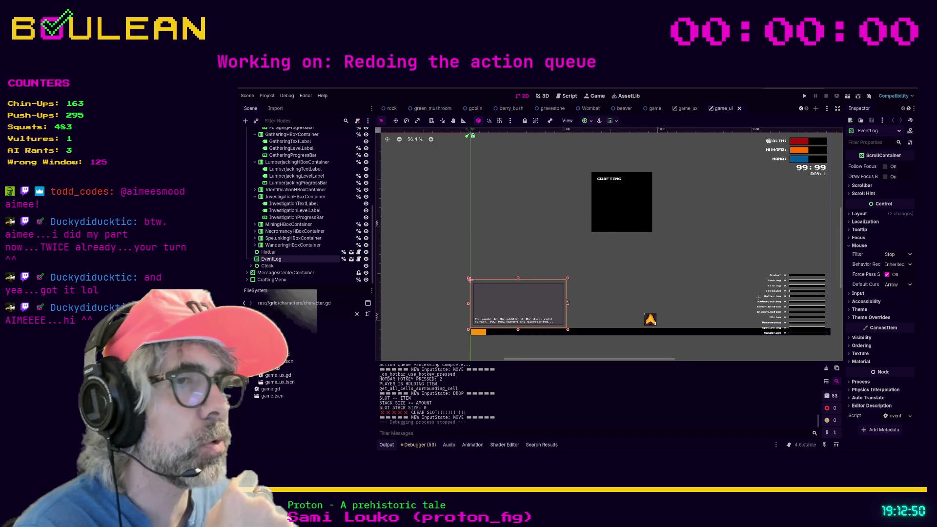
scroll(531, 301, down, 1)
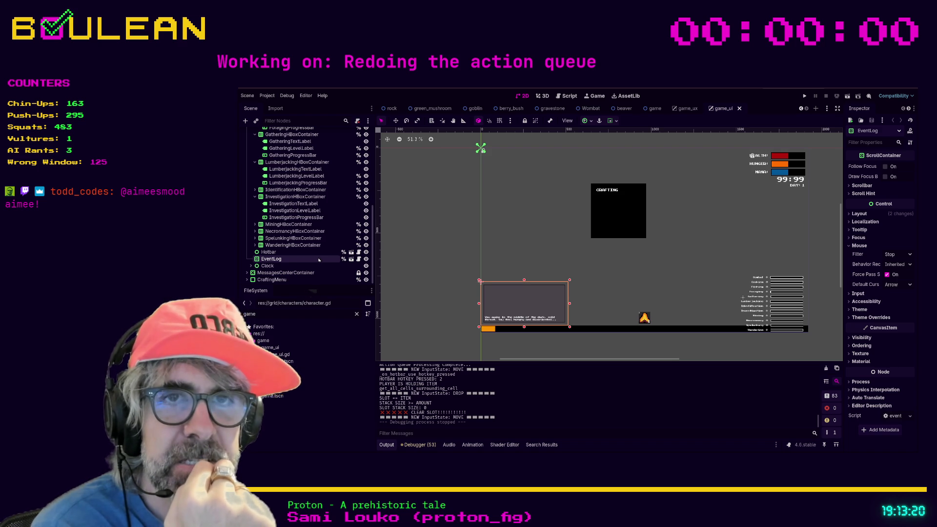
scroll(307, 260, up, 1)
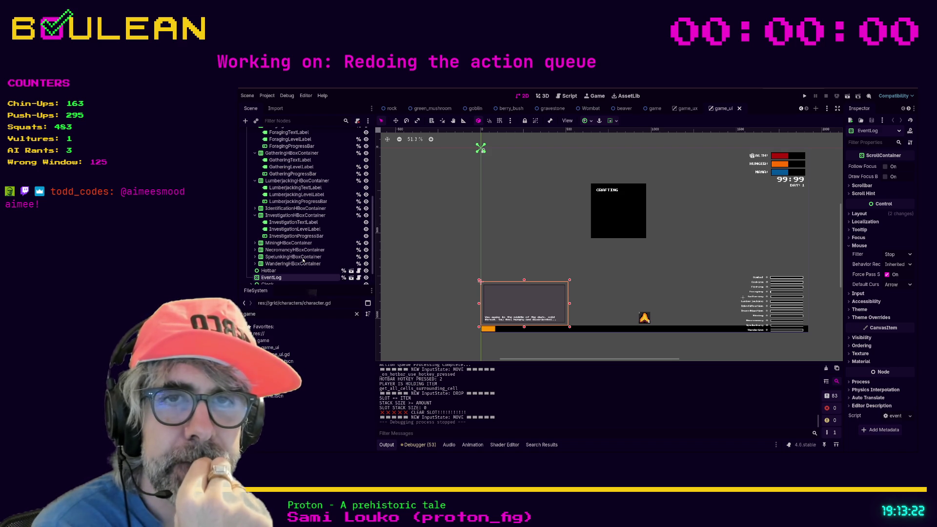
scroll(303, 260, down, 1)
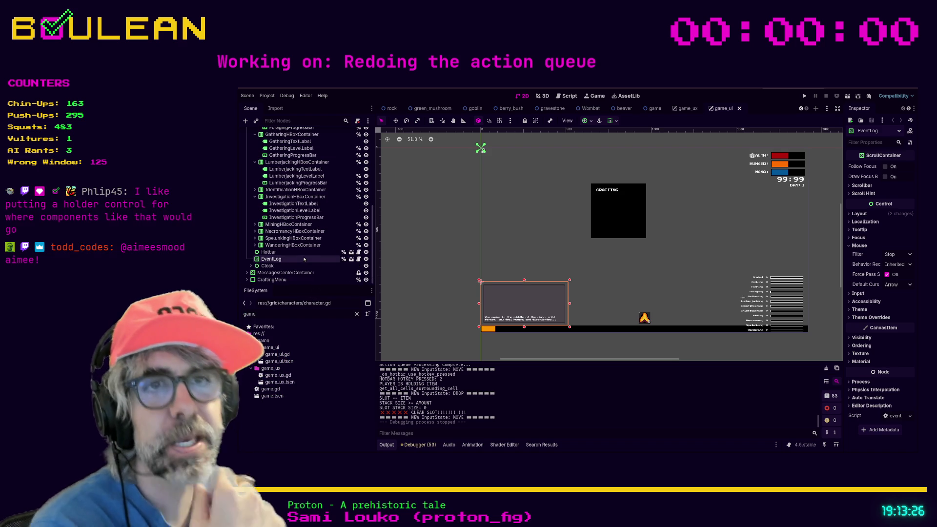
click(358, 259)
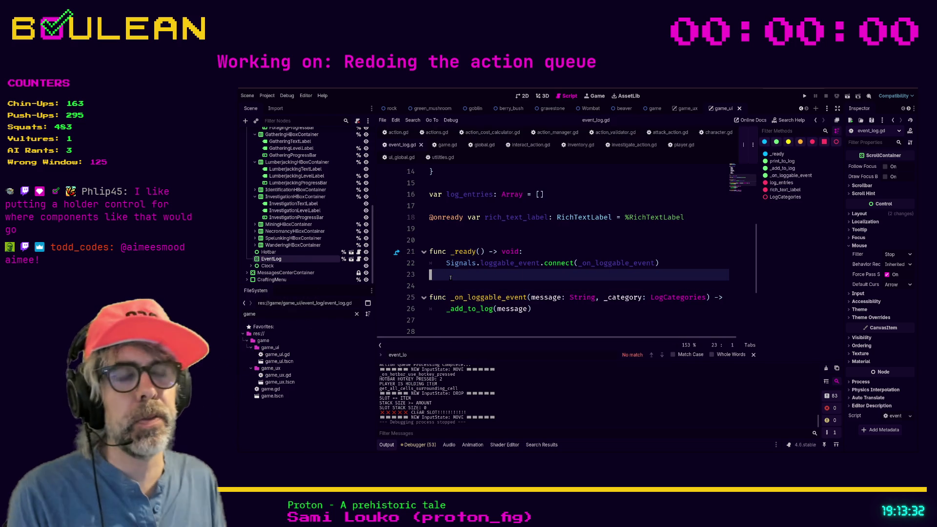
Write UiGlobal.event_log = self on line 23 of event_log.gd's _ready, completing the UiGlobal name
key(ctrl+shift+F11)
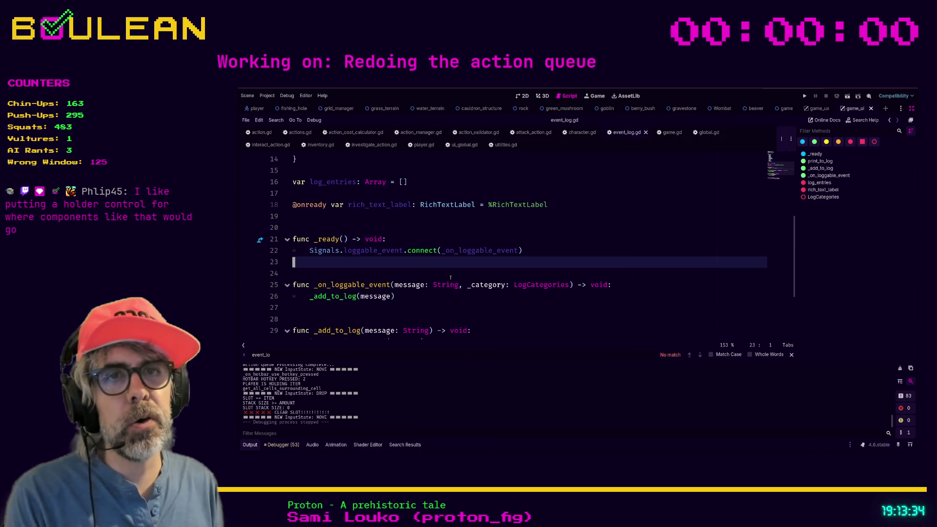
key(Tab)
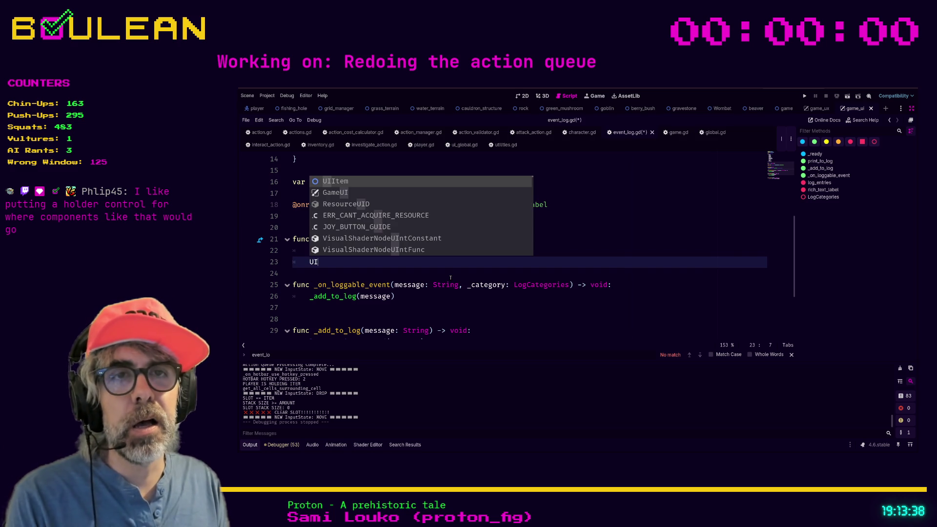
text(_)
key(BackSpace)
key(BackSpace)
key(BackSpace)
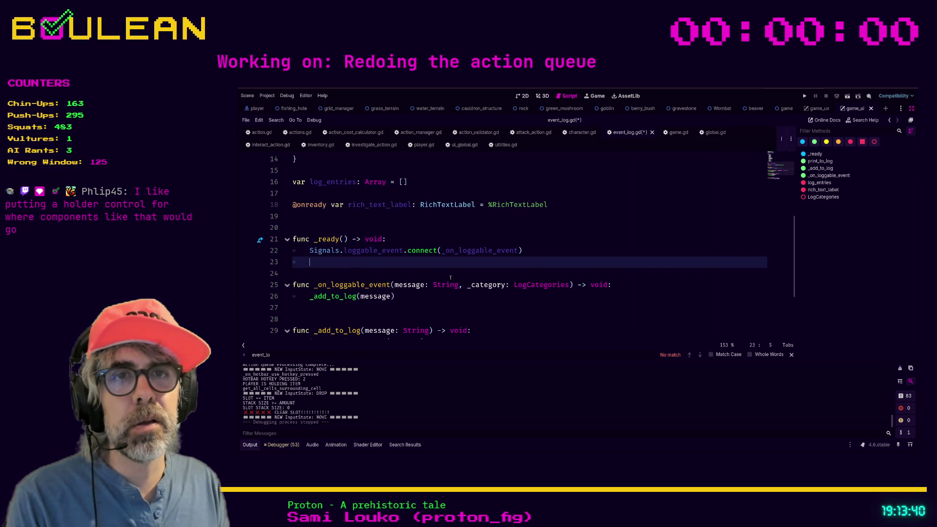
text(ui_G)
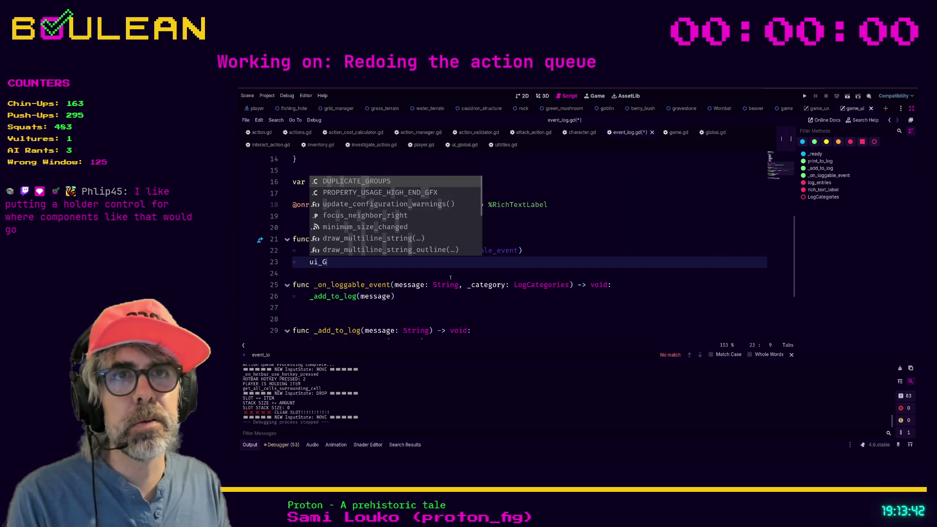
click(456, 277)
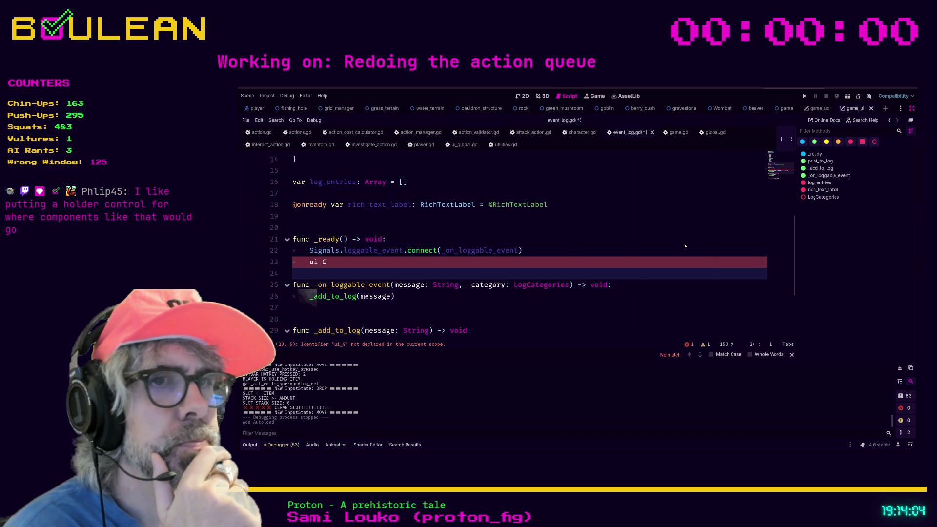
double_click(353, 262)
text(UI)
key(Down)
key(Return)
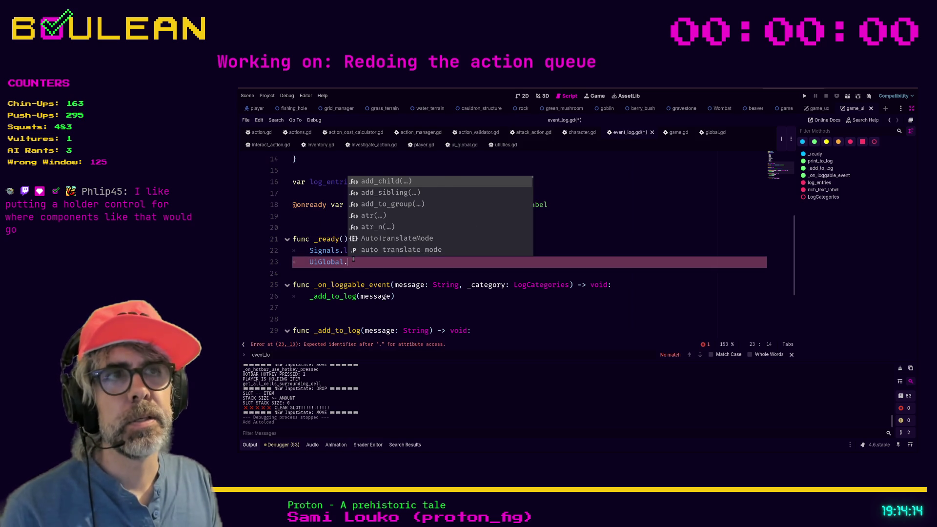
text(event_l)
text(og)
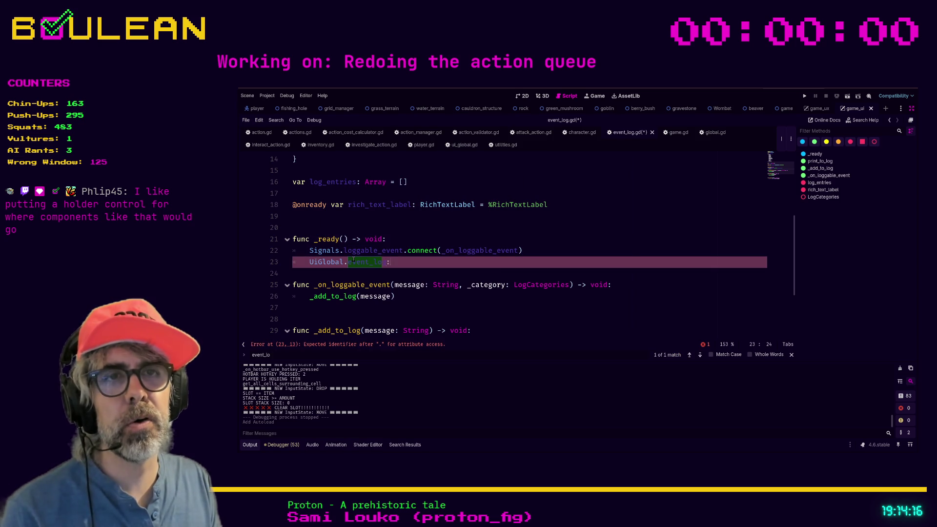
text(Event)
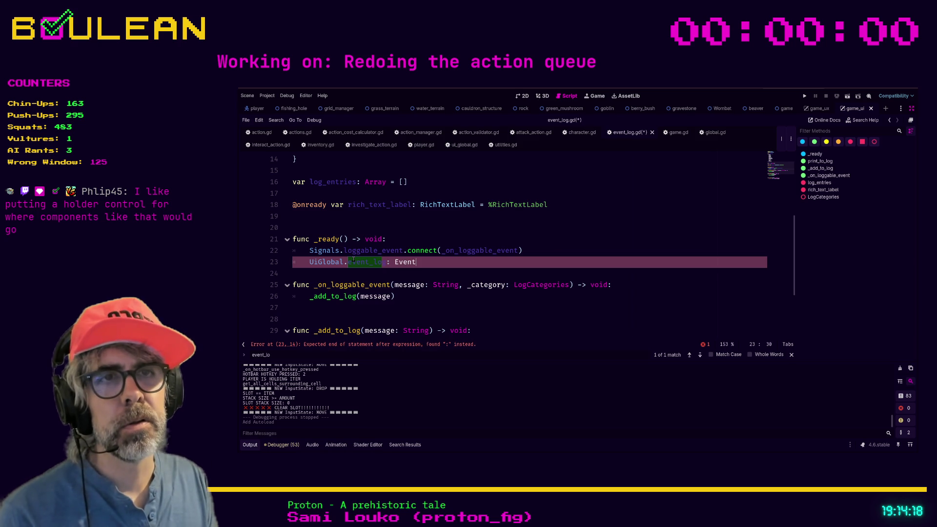
text(Log)
scroll(353, 260, up, 5)
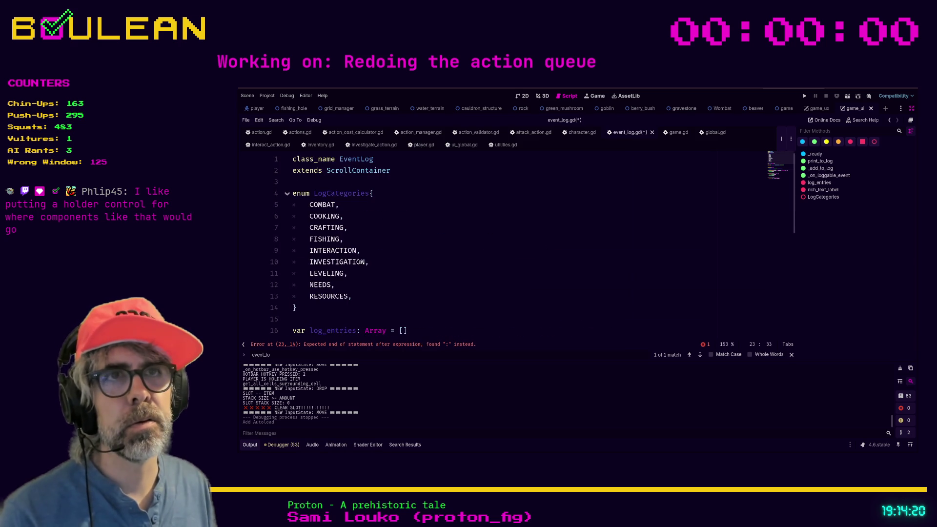
scroll(360, 262, down, 2)
scroll(369, 240, down, 4)
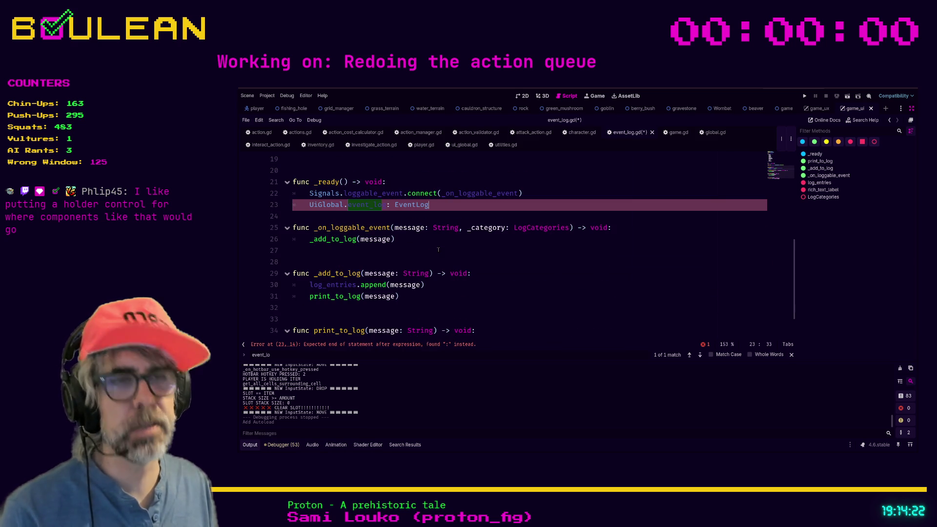
text( = self)
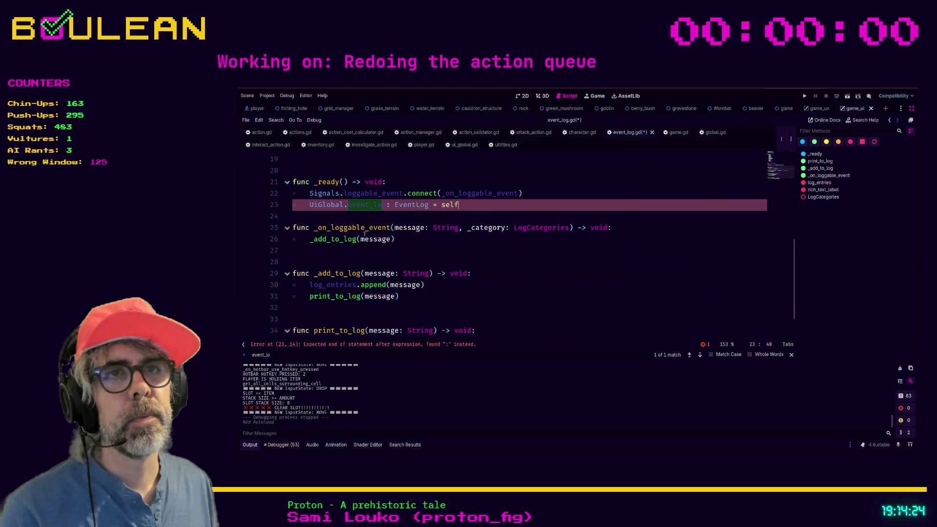
Copy the event_log name and move over to ui_global.gd
double_click(356, 205)
key(ctrl+c)
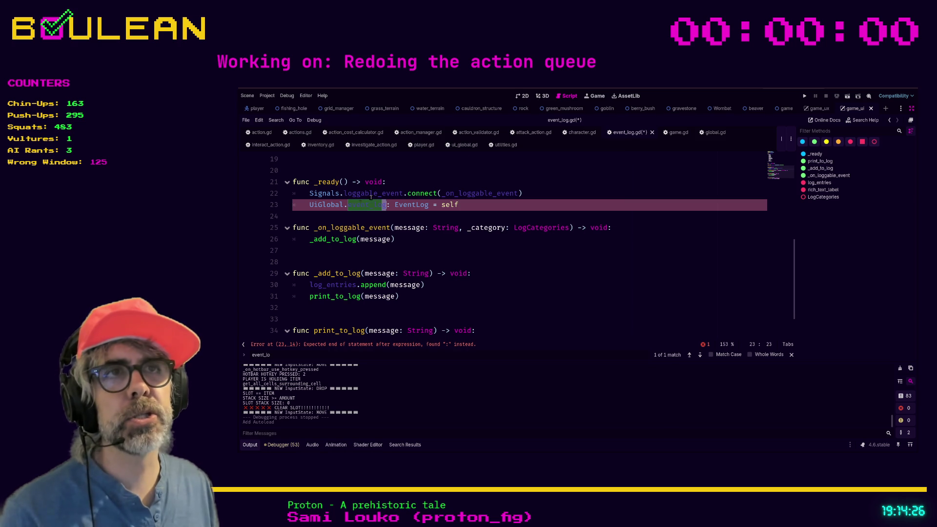
click(464, 145)
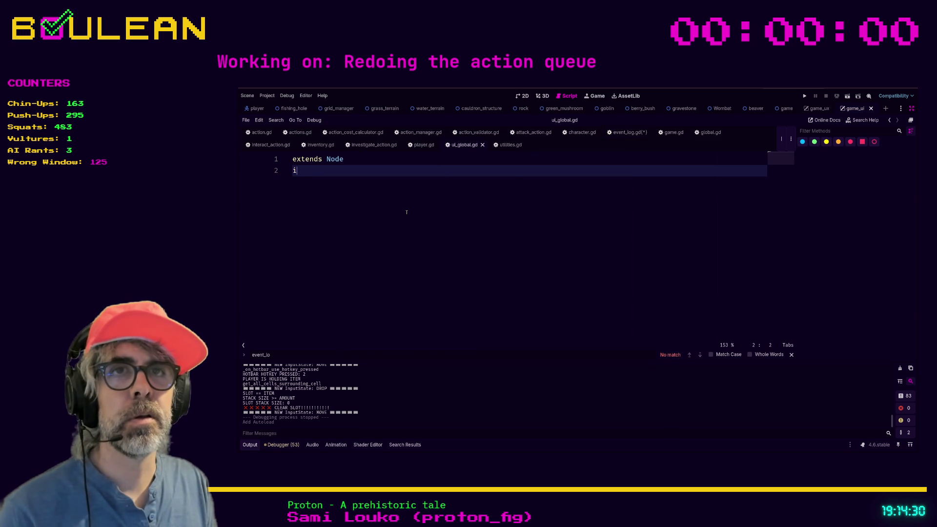
Declare 'var event_log: EventLog' on line 3 of ui_global.gd, save, and return to event_log.gd
key(Return)
key(ctrl+v)
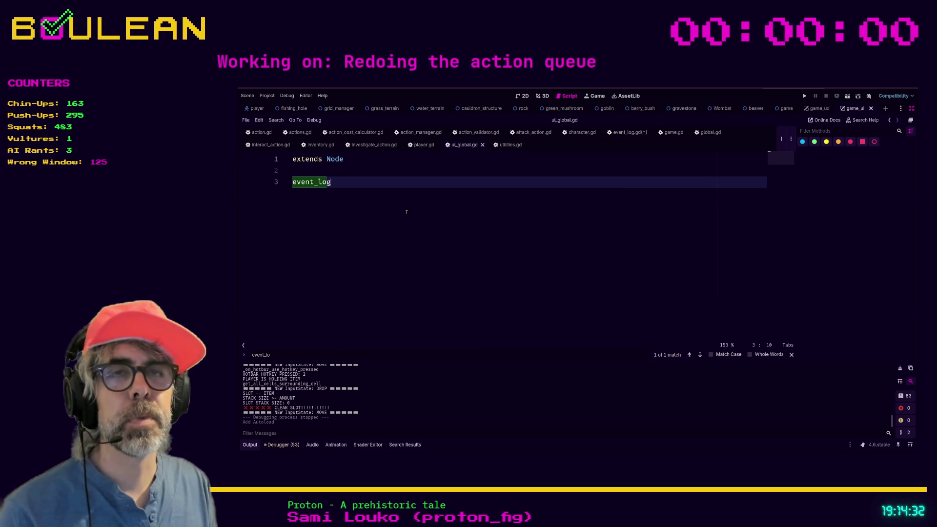
text(var eve)
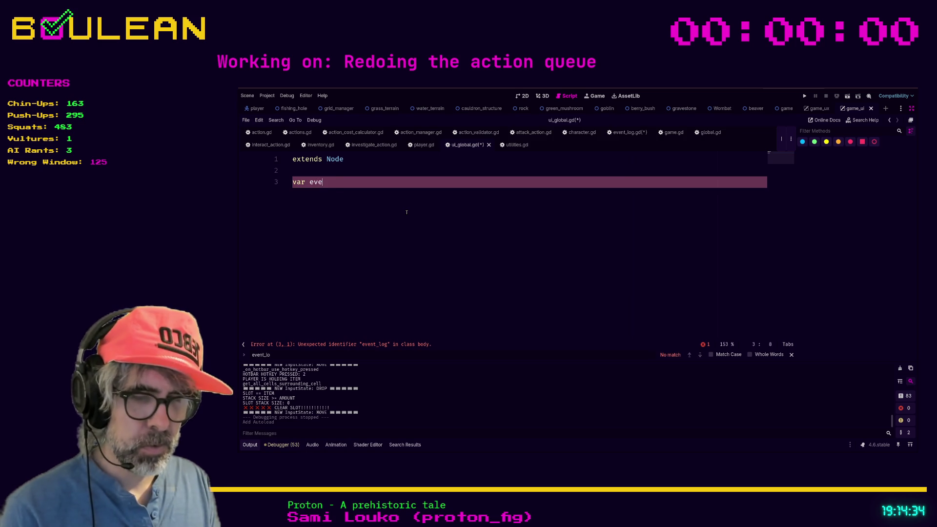
text(nt_log: EventLog)
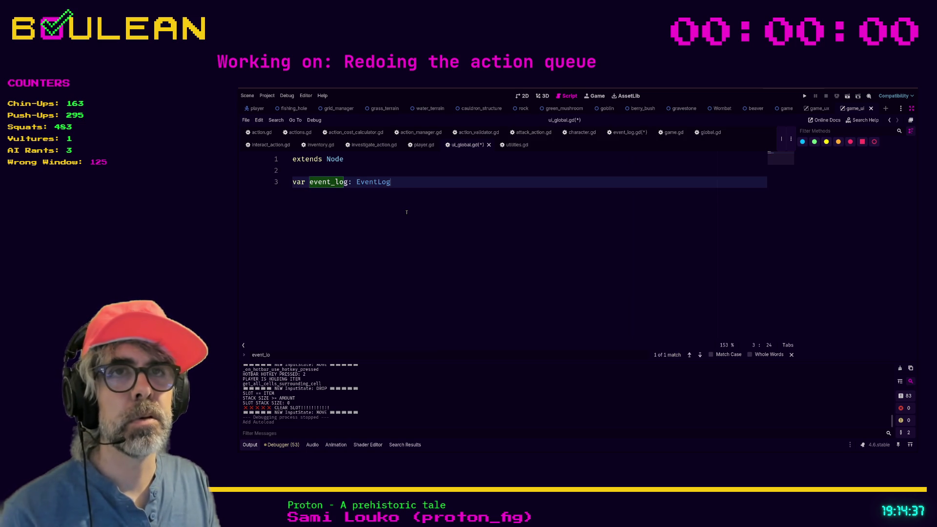
key(ctrl+s)
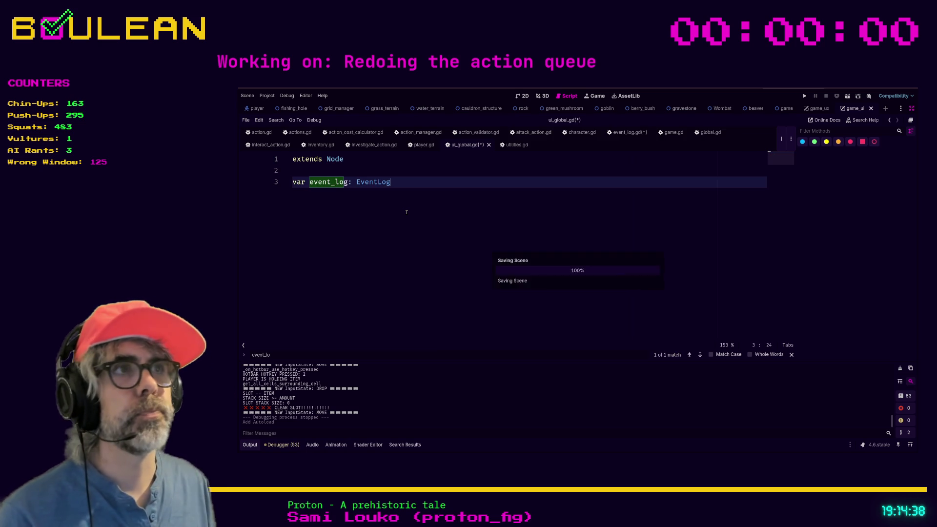
click(626, 132)
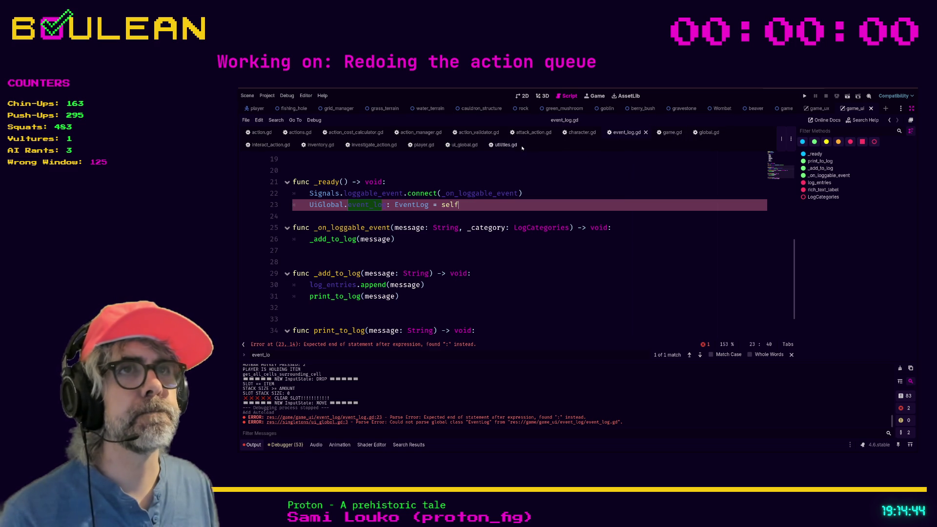
Check ui_global.gd, then comment out the UiGlobal.event_log assignment on event_log.gd line 23 with Ctrl+K
click(466, 144)
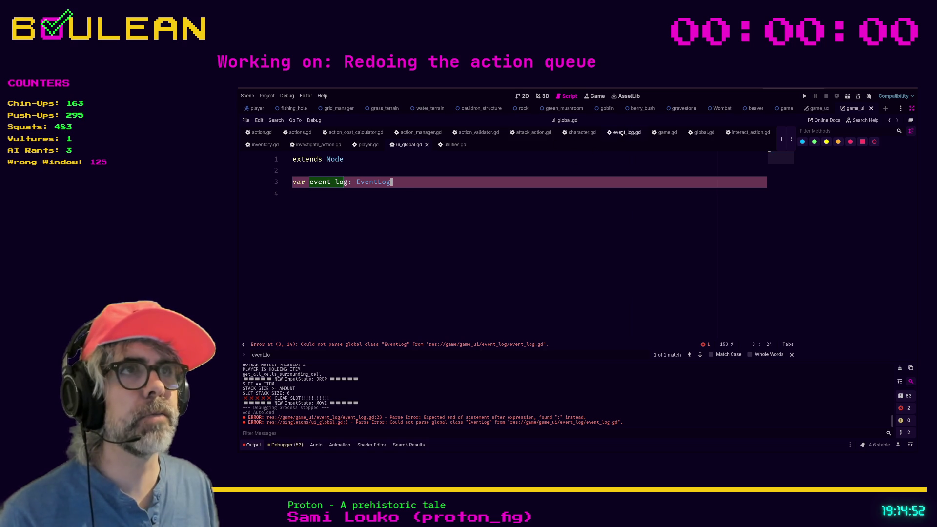
click(621, 133)
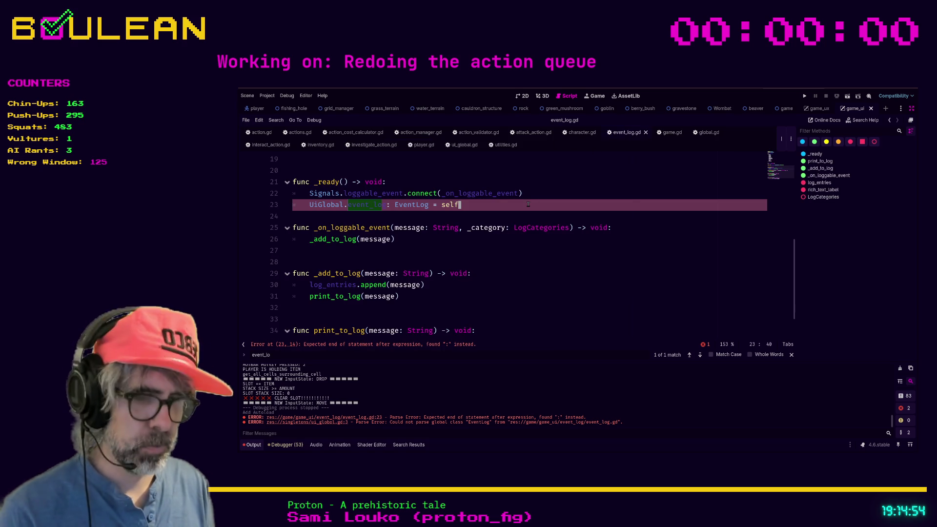
key(ctrl+k)
key(ctrl+k)
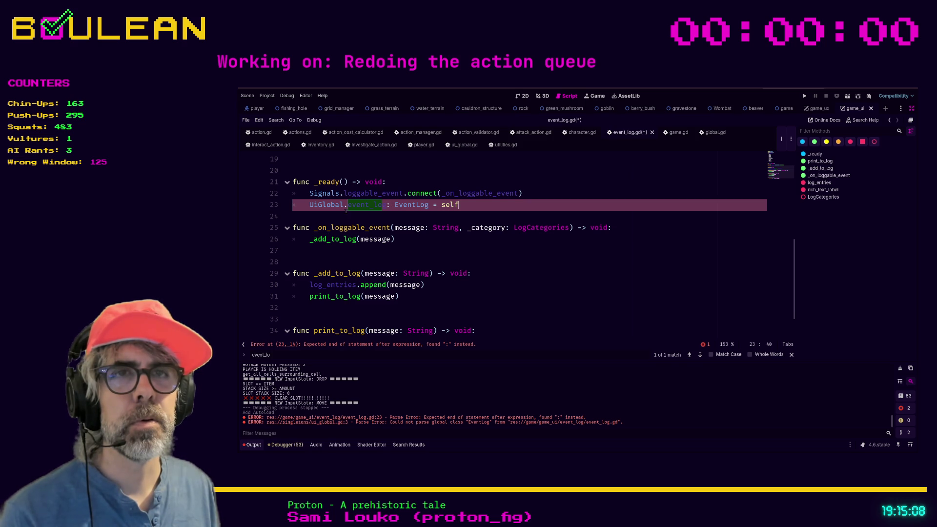
scroll(364, 212, up, 1)
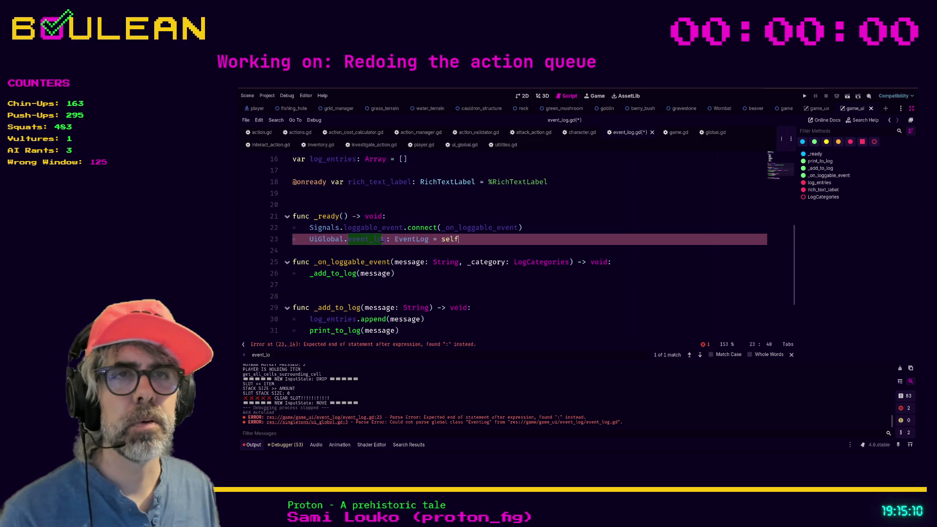
key(ctrl+k)
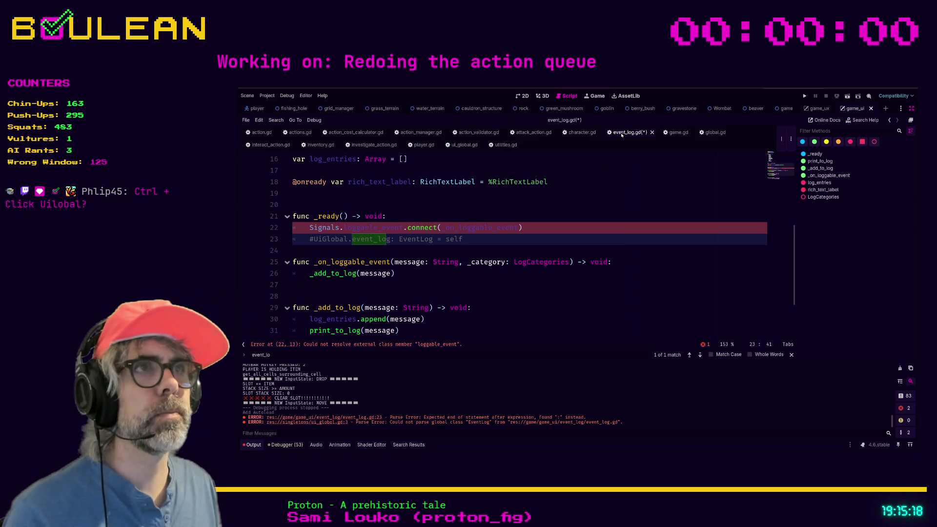
Toggle the comment on ui_global.gd's event_log declaration off and on again, then save
click(466, 146)
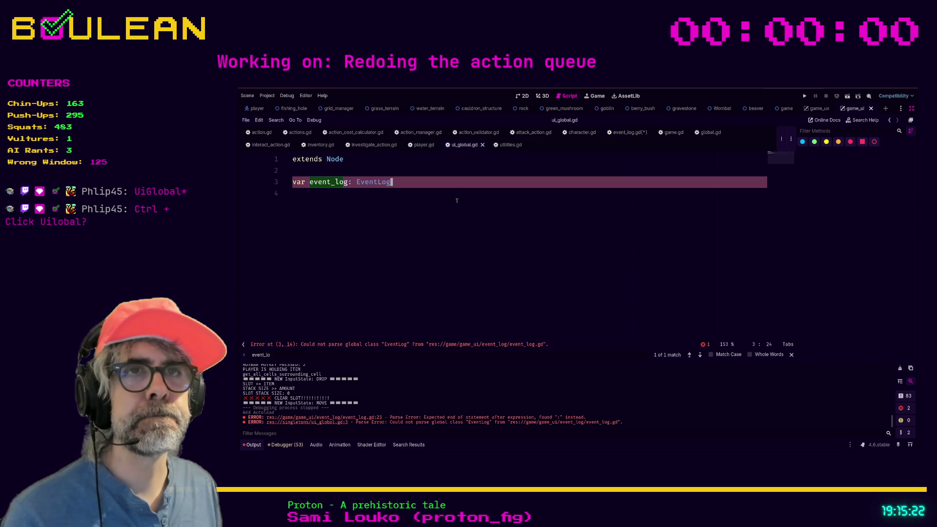
key(ctrl+k)
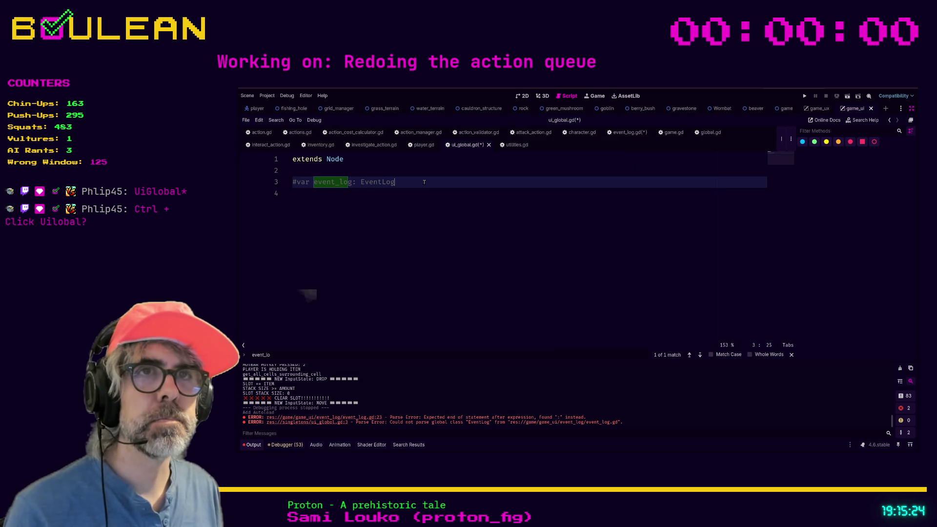
key(ctrl+k)
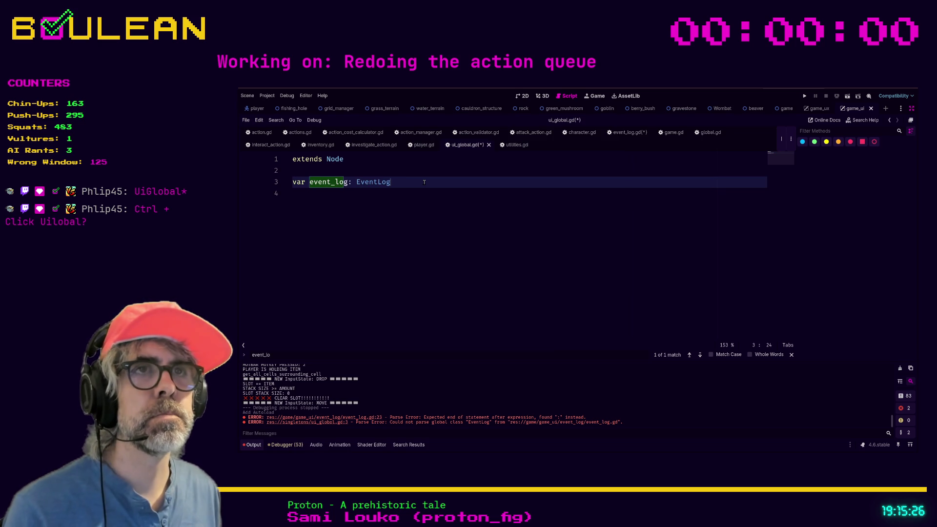
key(ctrl+s)
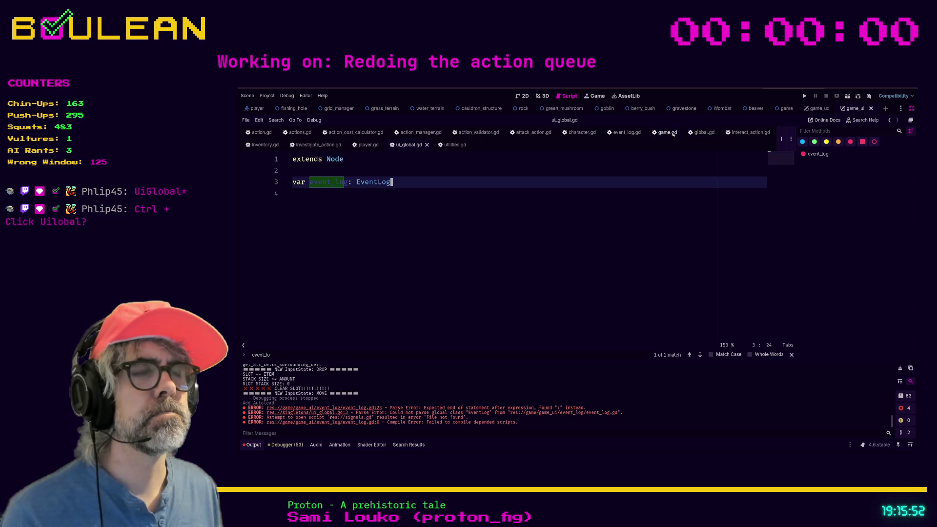
Uncomment and save event_log.gd line 23 to recheck errors, re-comment it, and glance at the GitHub code
click(627, 133)
click(488, 239)
key(ctrl+k)
key(ctrl+s)
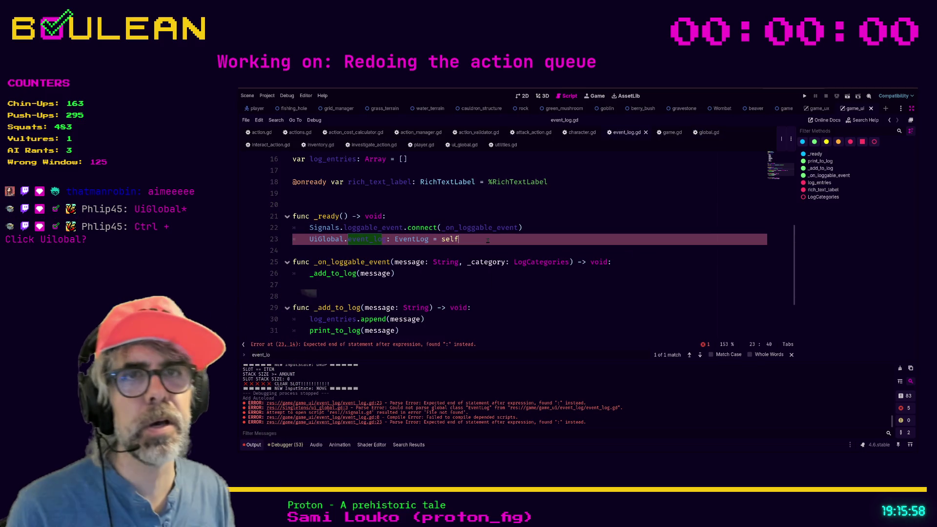
key(shift+Home)
key(ctrl+k)
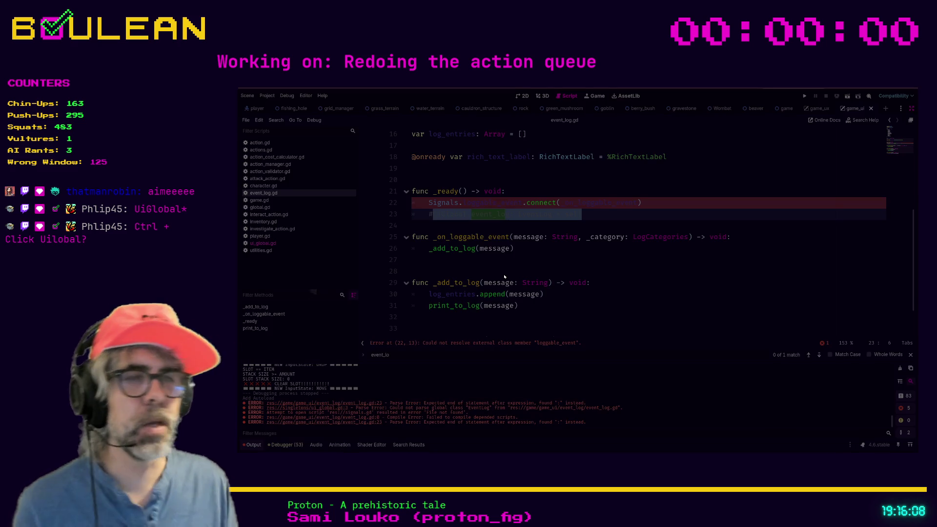
key(alt+Tab)
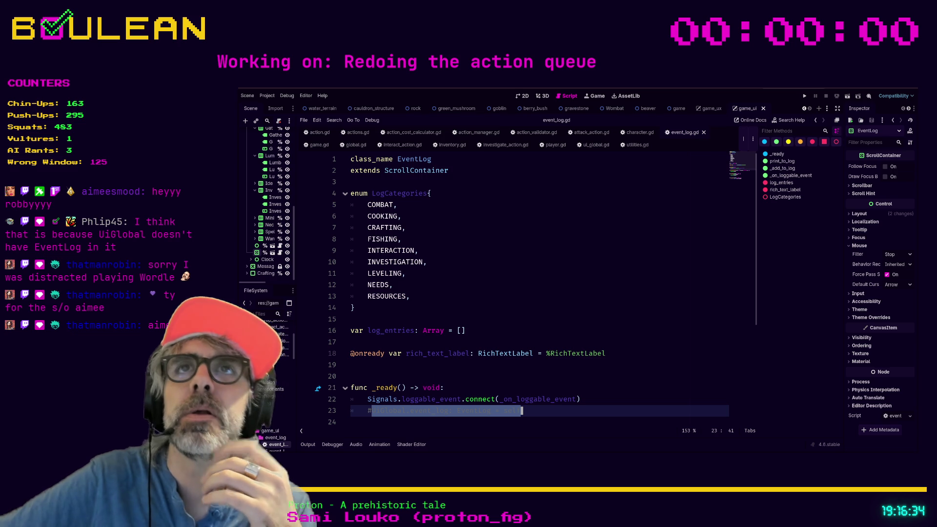
click(590, 146)
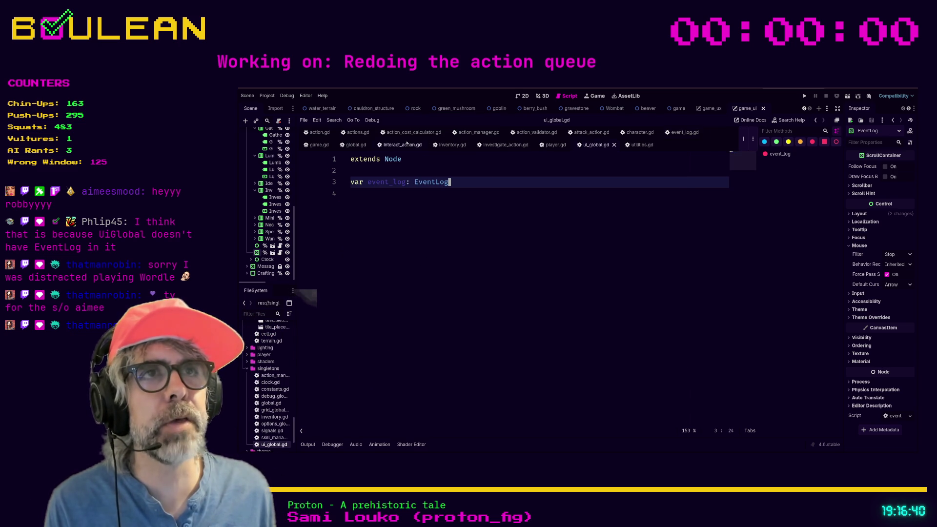
Uncomment the line 23 assignment in event_log.gd and inspect the UiGlobal script from its reference
click(672, 133)
click(575, 170)
scroll(575, 168, down, 1)
scroll(587, 152, up, 1)
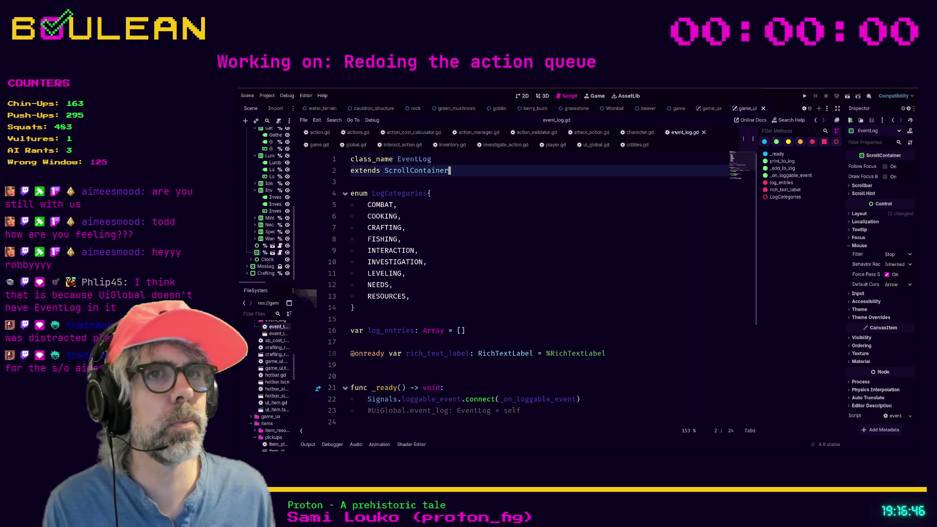
scroll(558, 181, down, 1)
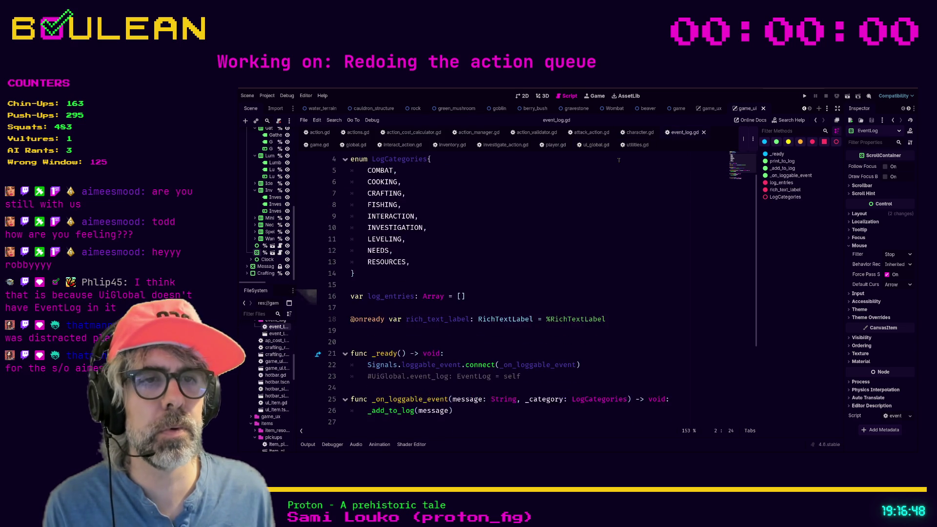
scroll(559, 181, down, 2)
click(370, 307)
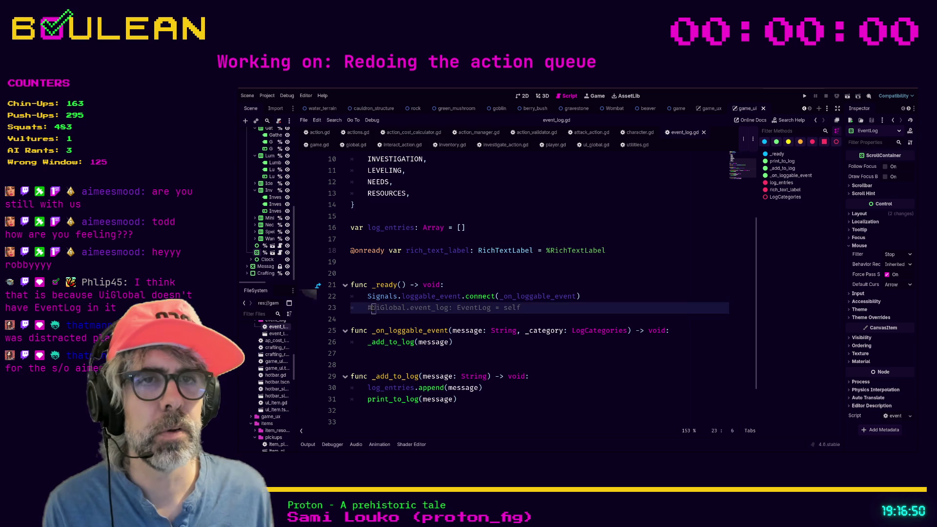
key(ctrl+k)
click(570, 276)
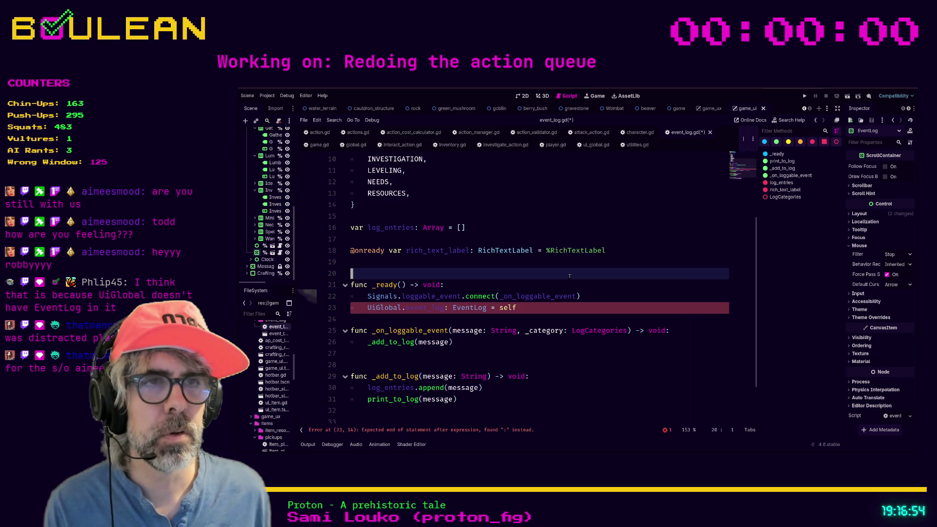
ctrl+click(378, 308)
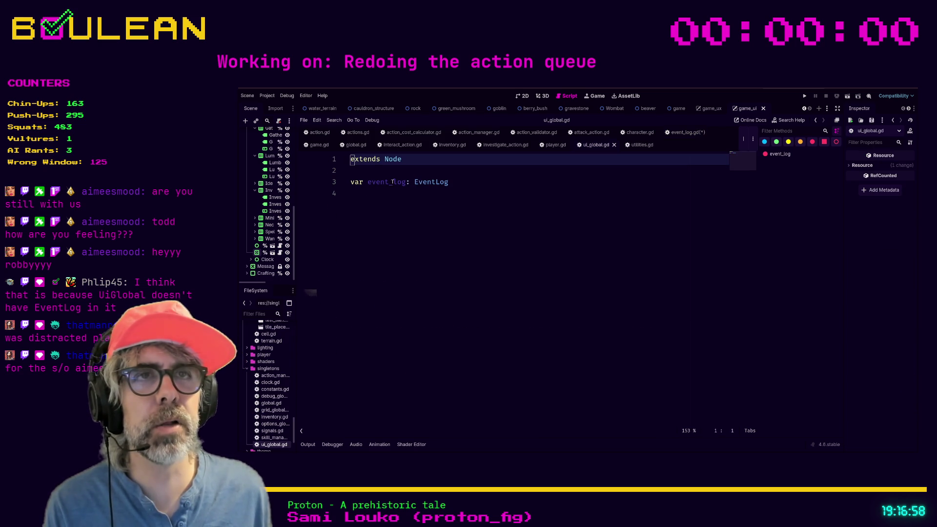
click(550, 191)
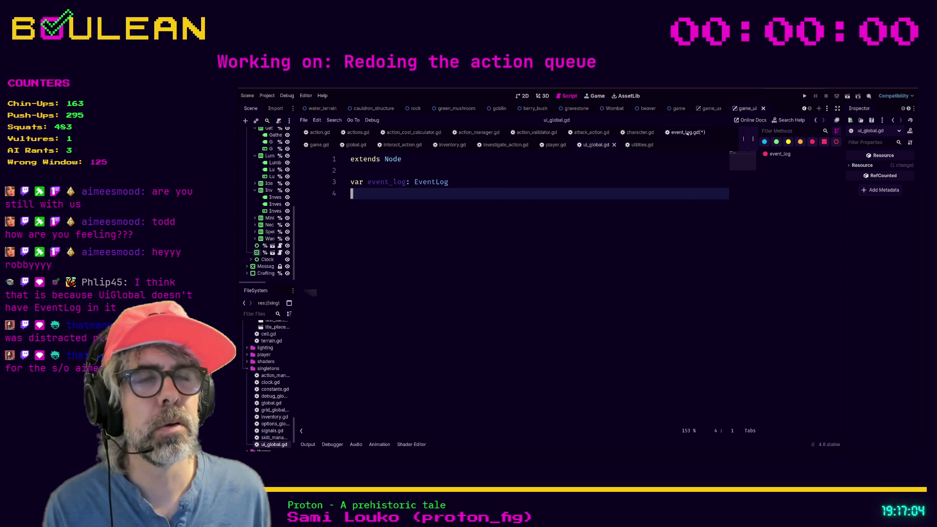
Comment out the broken assignment again and start a new line beneath it
click(687, 133)
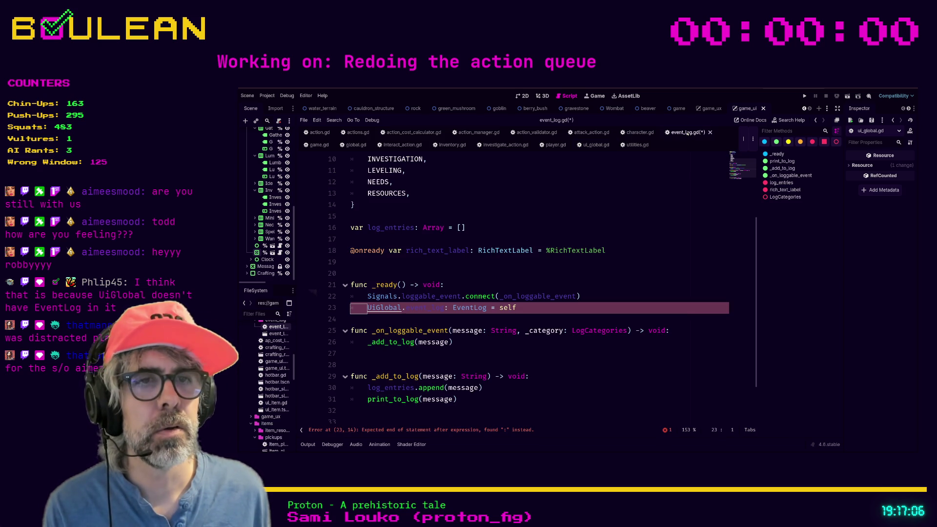
click(544, 310)
key(ctrl+k)
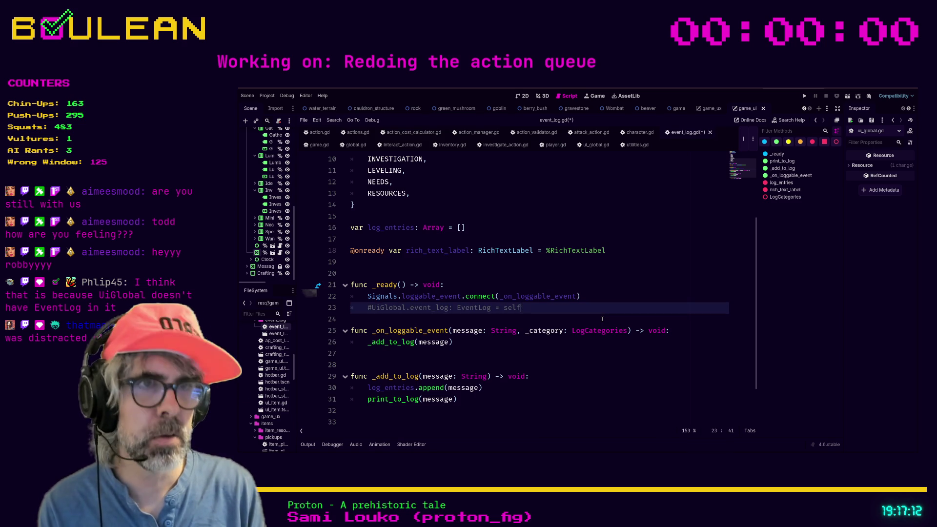
key(Return)
text(UI)
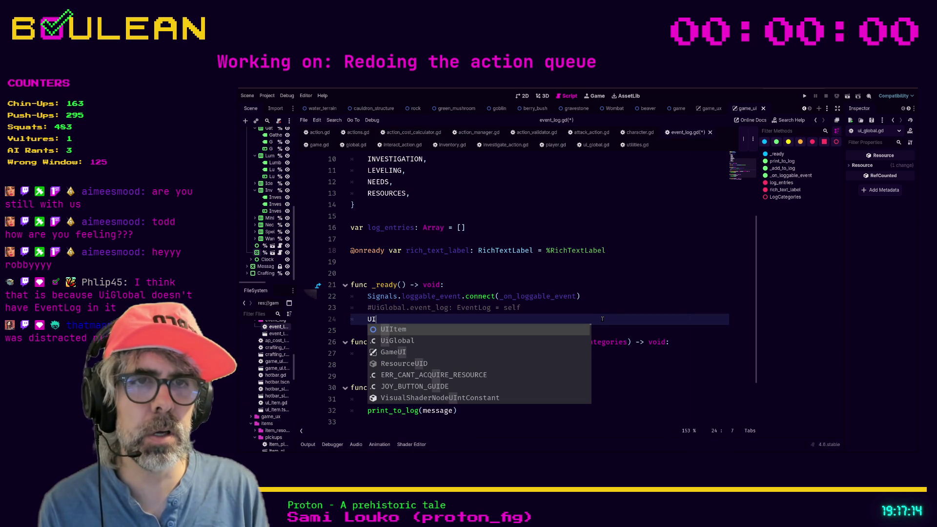
Complete the new line to UiGlobal.event_log = self via autocompletion
key(Down)
key(Return)
text(.e)
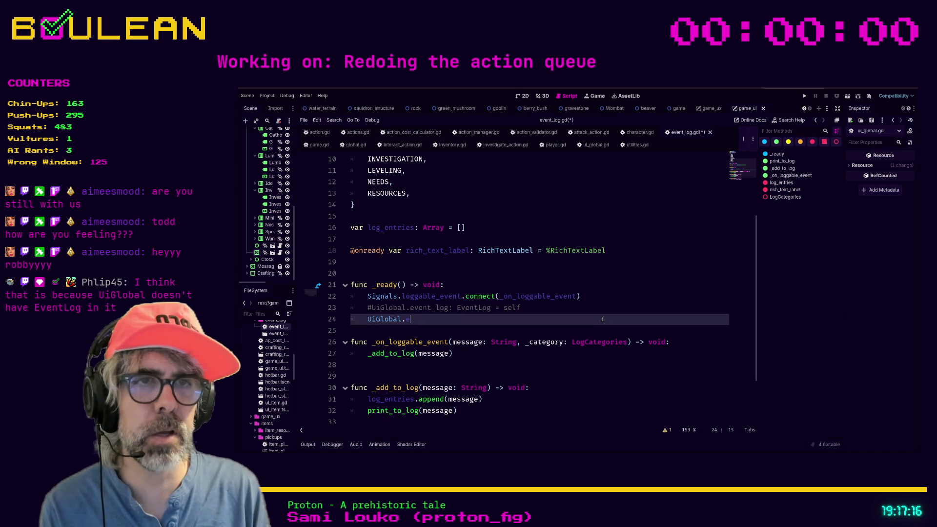
text(vent)
key(Return)
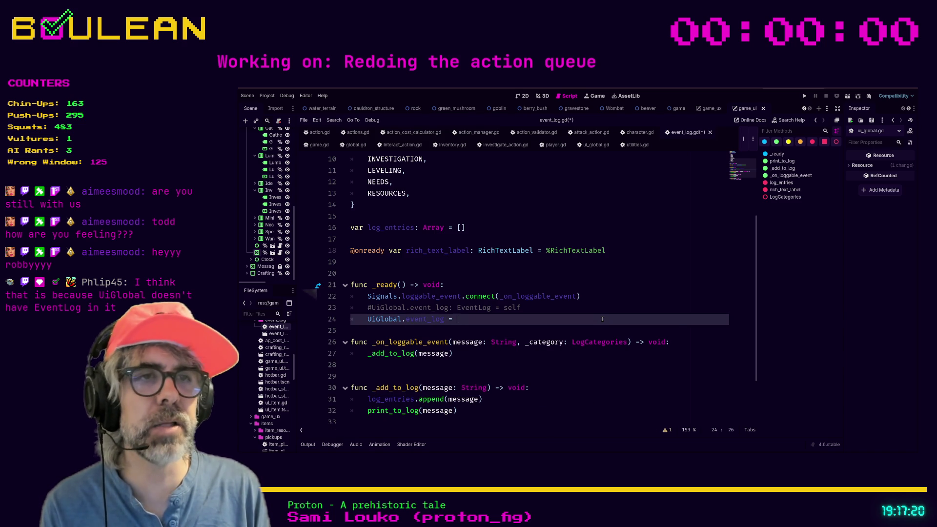
text(self)
key(Escape)
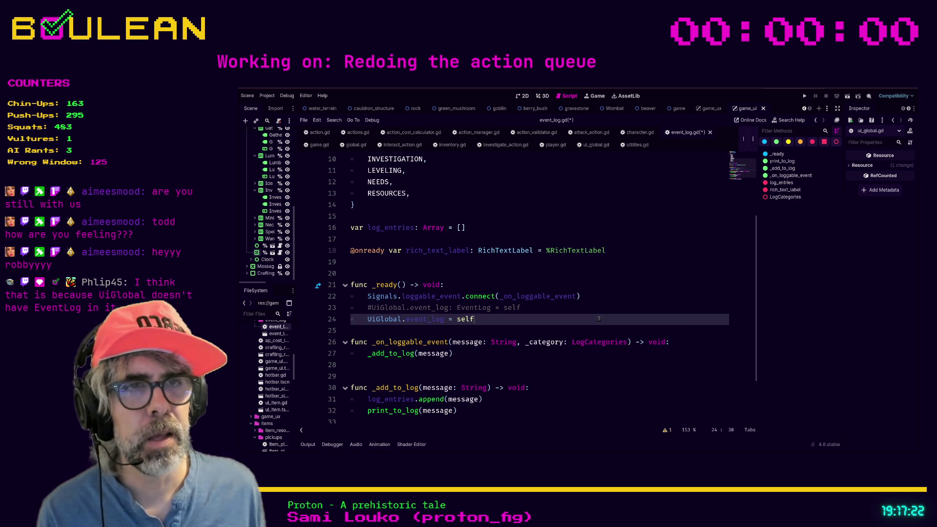
Delete the old commented-out assignment above it and save event_log.gd
key(Up)
key(End)
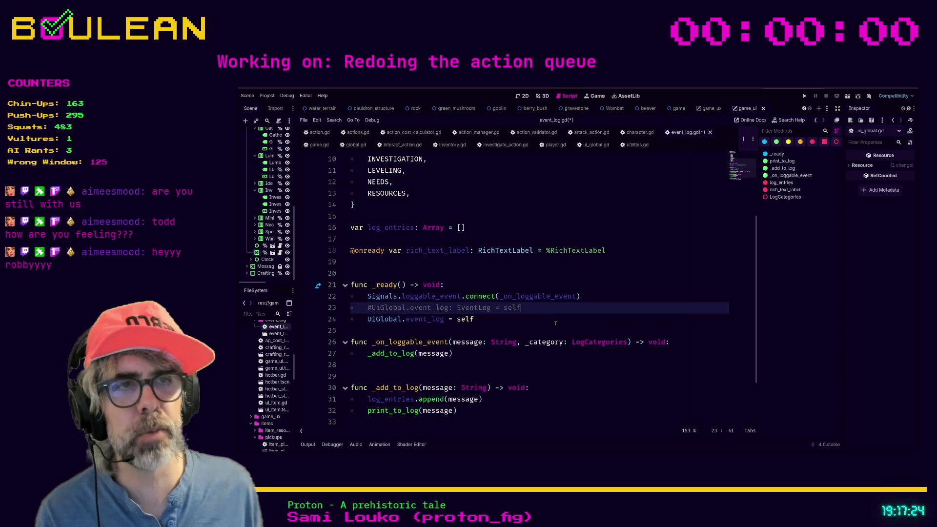
key(shift+Home)
key(shift+Home)
key(BackSpace)
key(BackSpace)
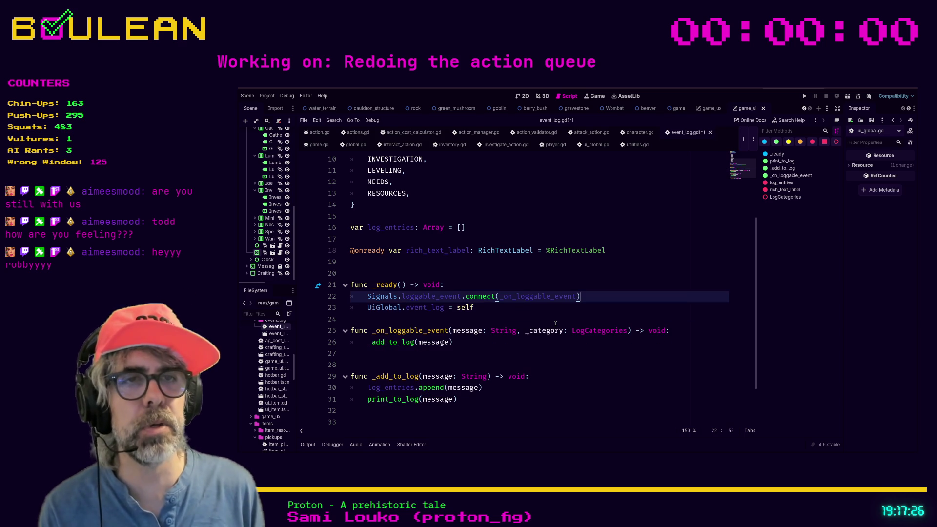
click(517, 318)
key(ctrl+s)
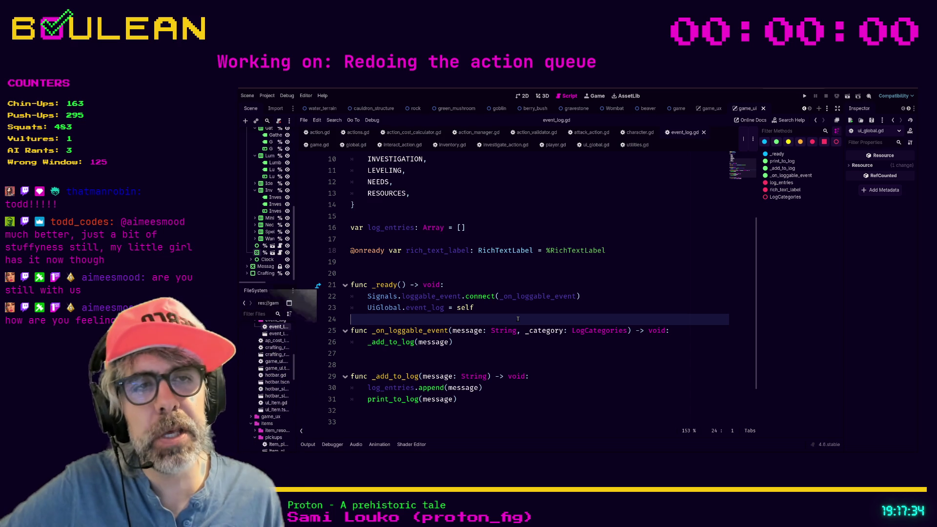
key(Return)
key(Up)
key(Down)
key(Up)
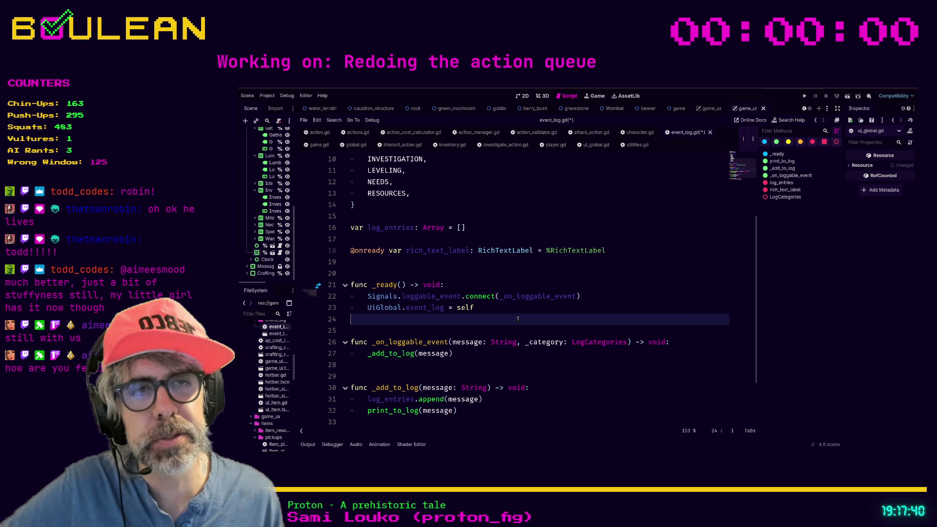
key(Up)
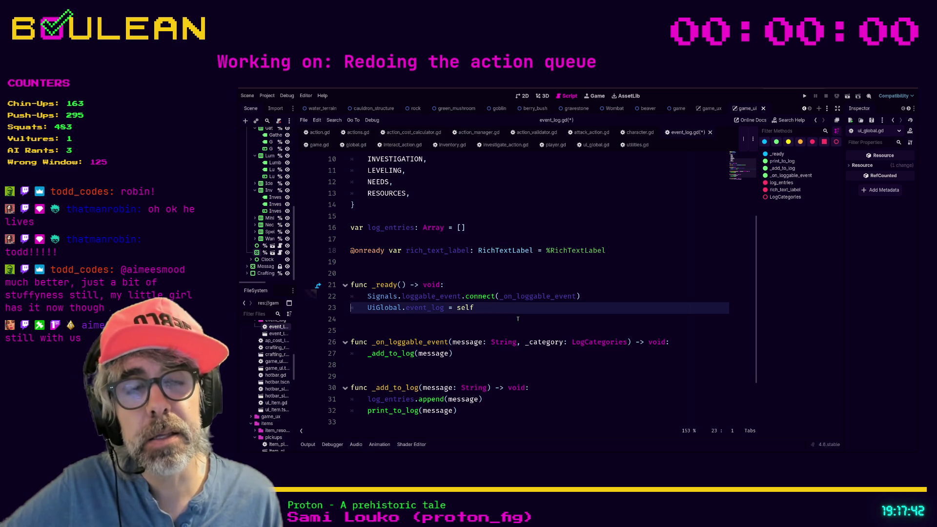
key(Down)
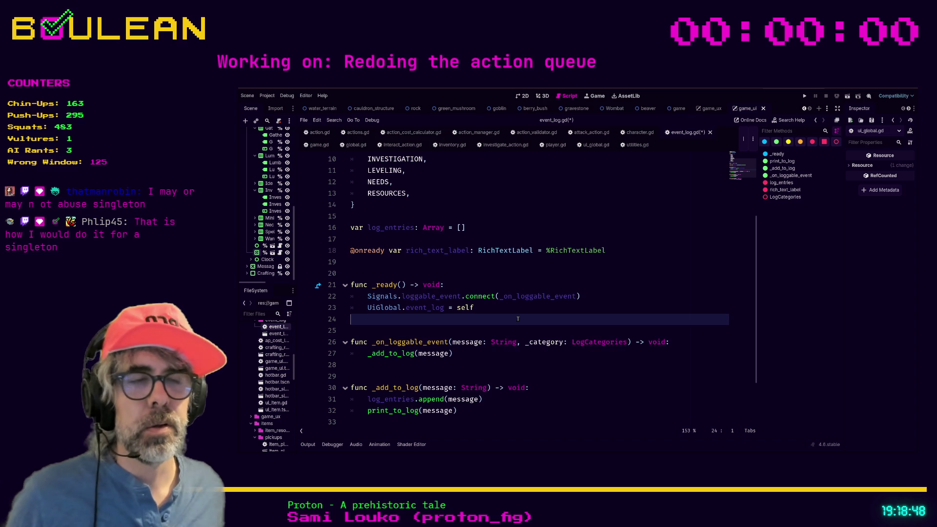
key(Left)
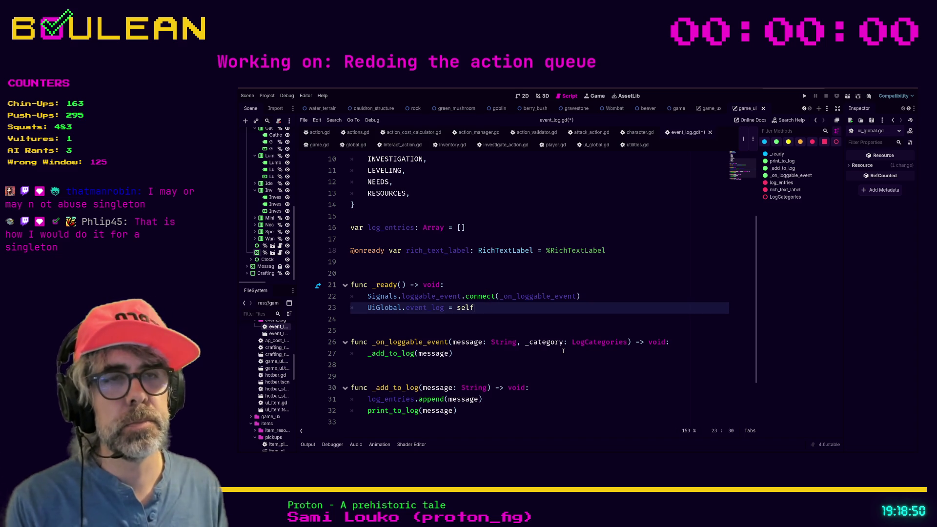
Move the UiGlobal.event_log = self assignment above the Signals.connect line in _ready
key(alt+Up)
key(alt+Down)
key(alt+Up)
key(alt+Down)
key(alt+Up)
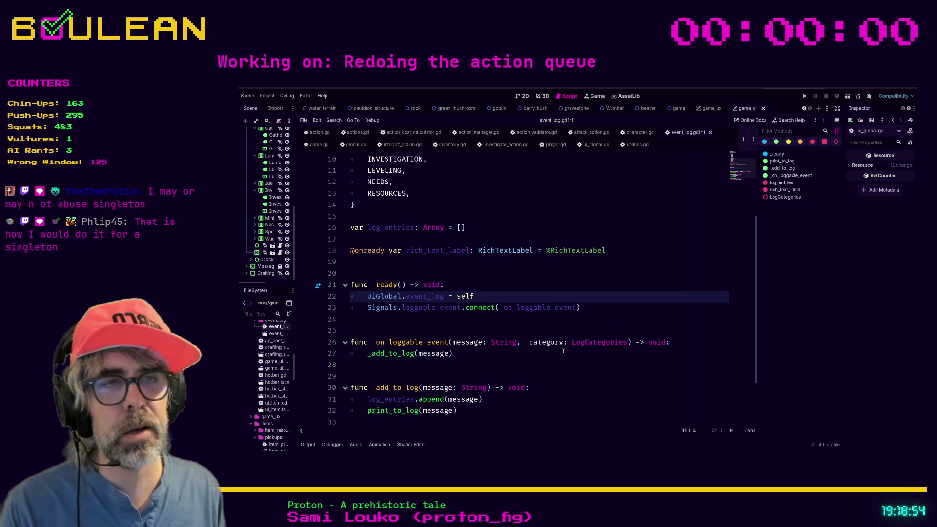
ctrl+scroll(474, 342, up, 3)
ctrl+scroll(553, 340, up, 1)
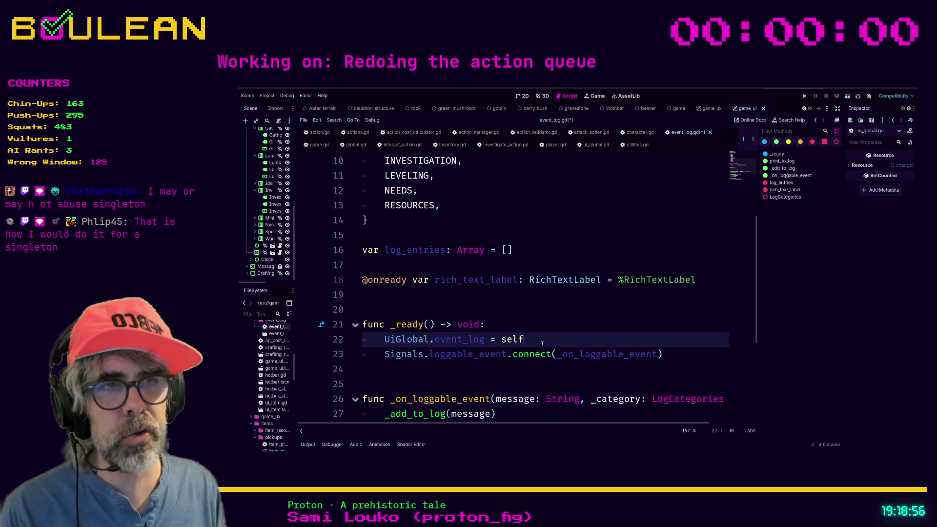
key(shift+Home)
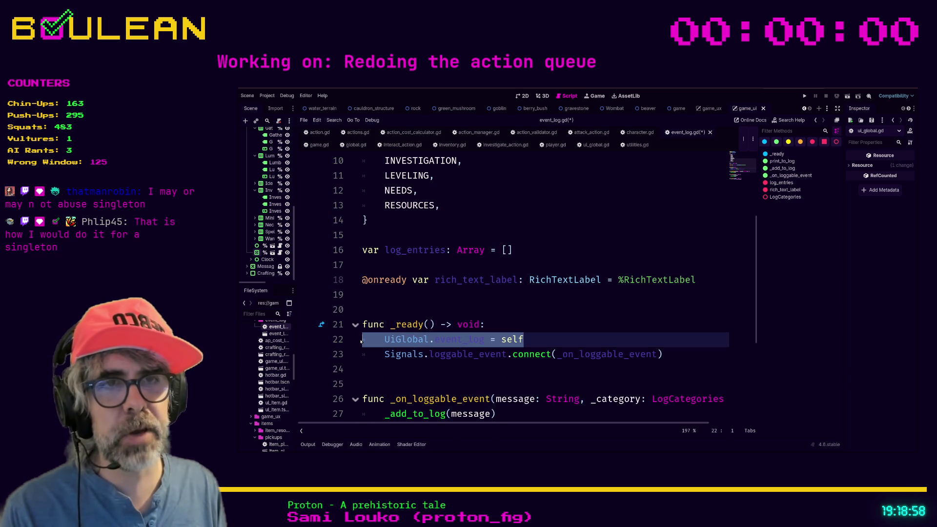
click(360, 341)
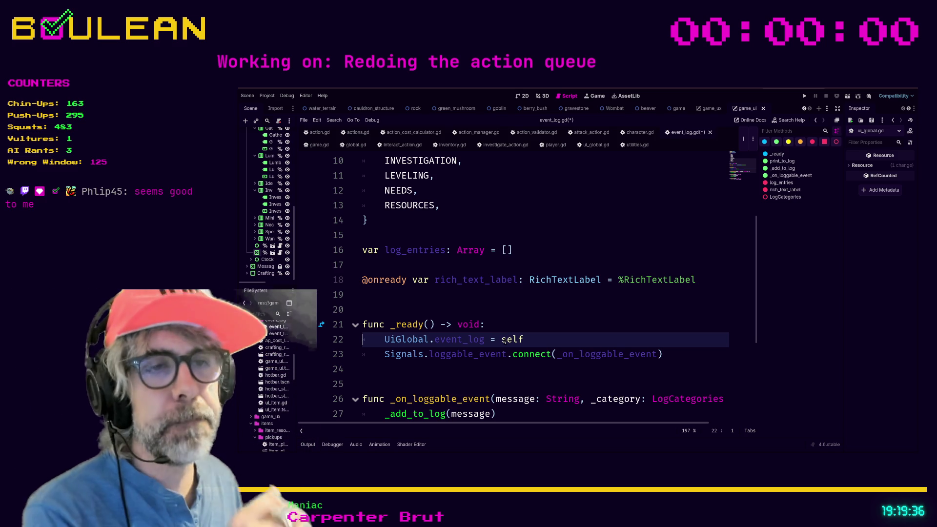
scroll(480, 374, down, 3)
scroll(476, 351, down, 1)
scroll(469, 324, up, 1)
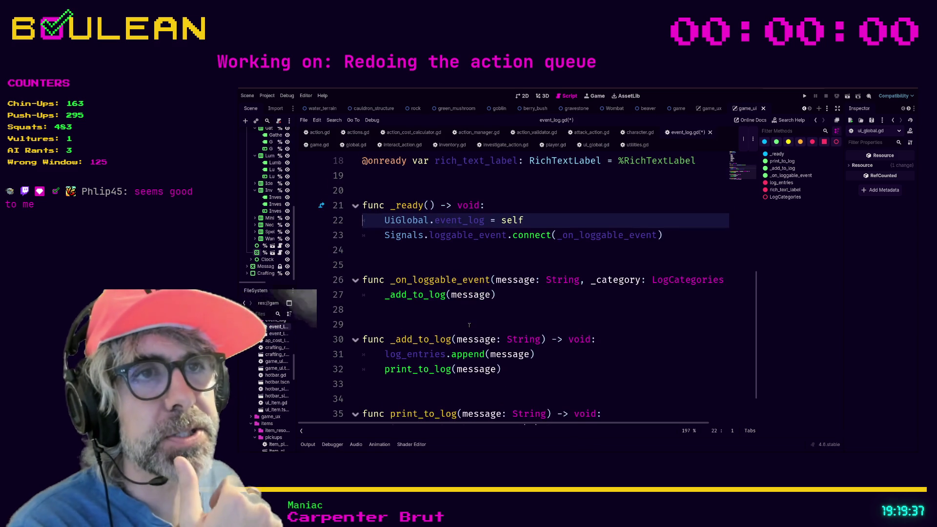
Position the caret at the end of the loggable_event connection line
click(382, 234)
scroll(521, 289, up, 2)
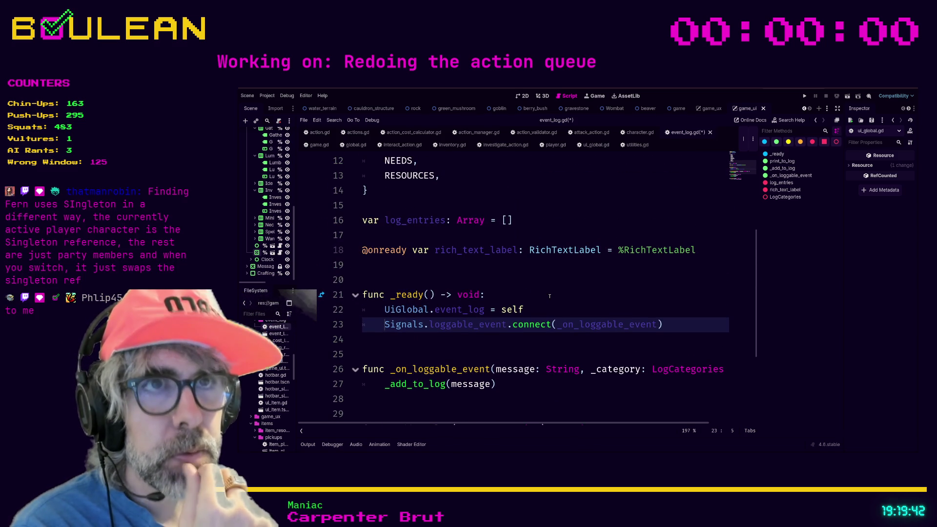
scroll(482, 289, up, 1)
scroll(481, 289, down, 2)
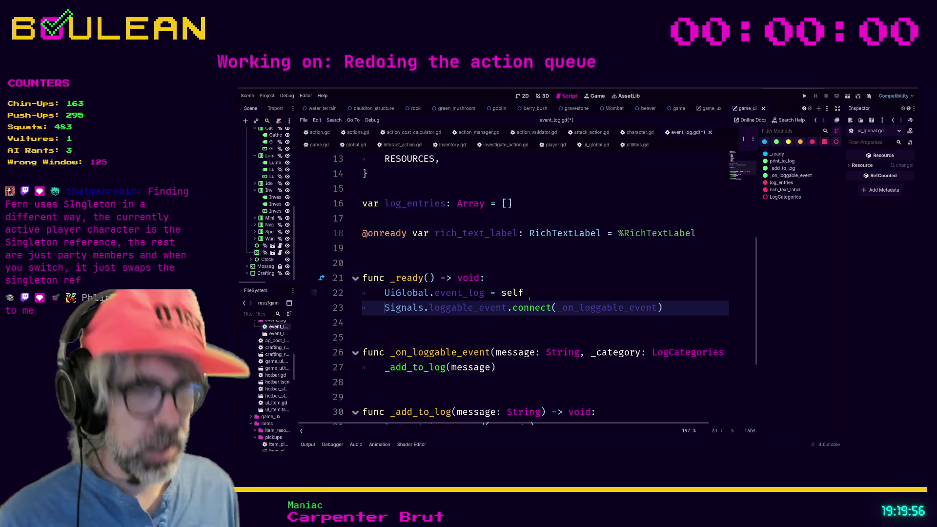
key(End)
Declare static func _add_log_message(message: String) above _ready in event_log.gd
key(Return)
key(Return)
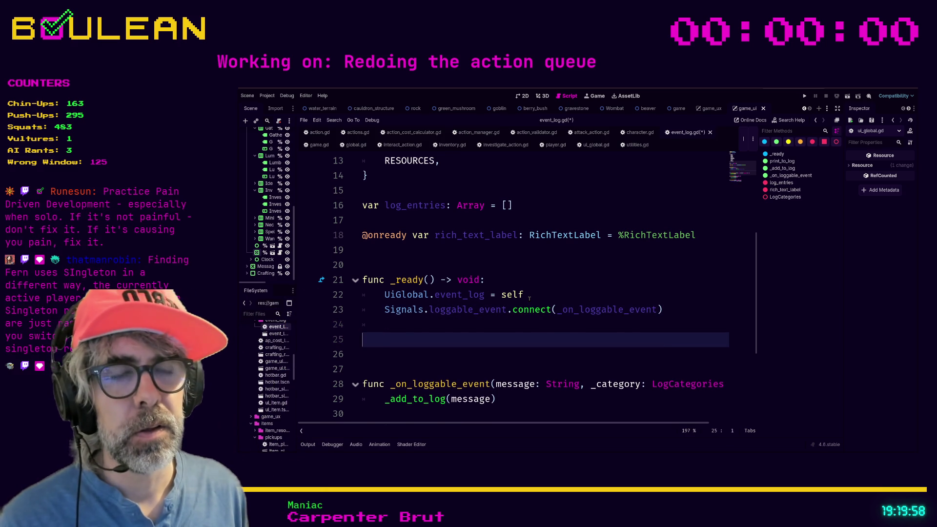
key(Return)
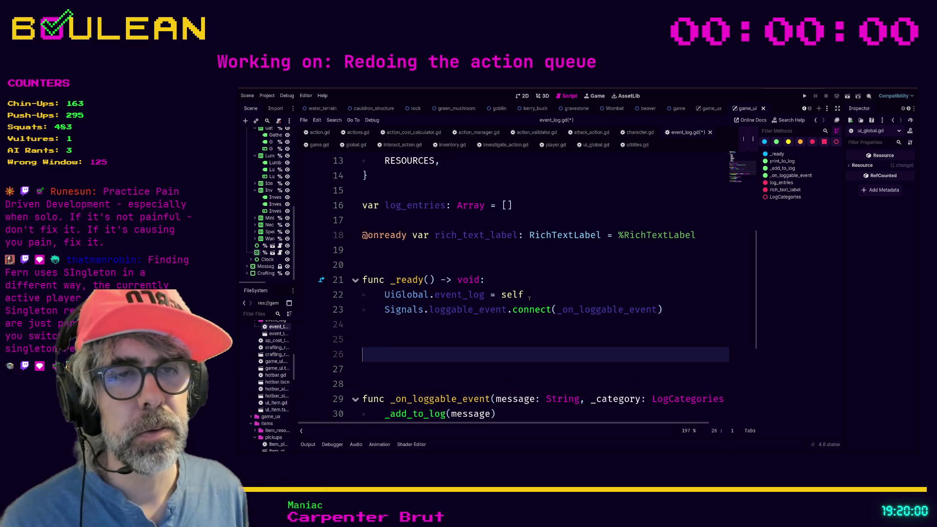
text(func)
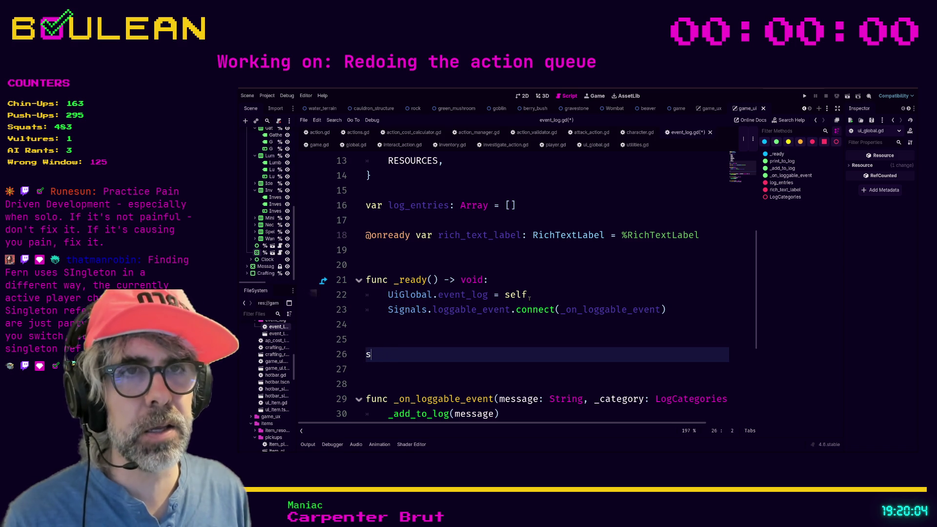
text(tatic)
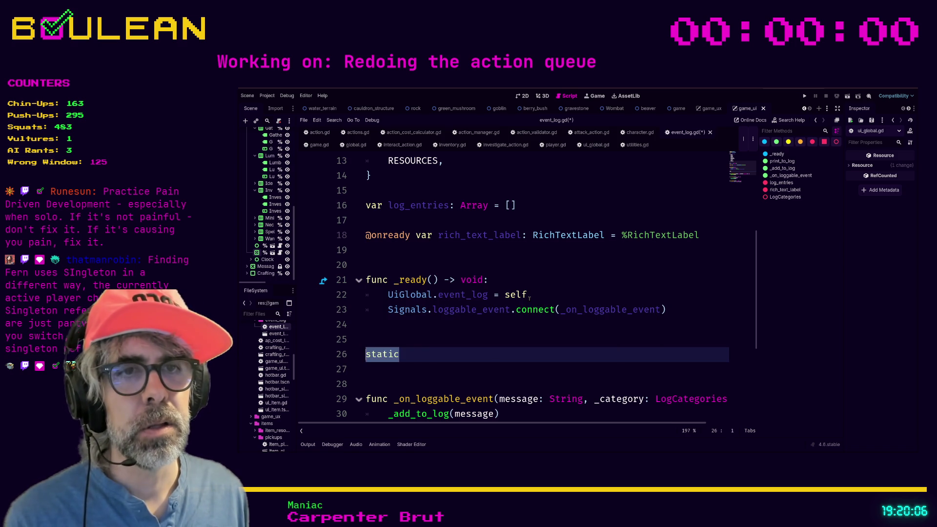
key(Up)
key(Up)
key(Up)
key(Up)
key(Up)
key(Up)
key(Return)
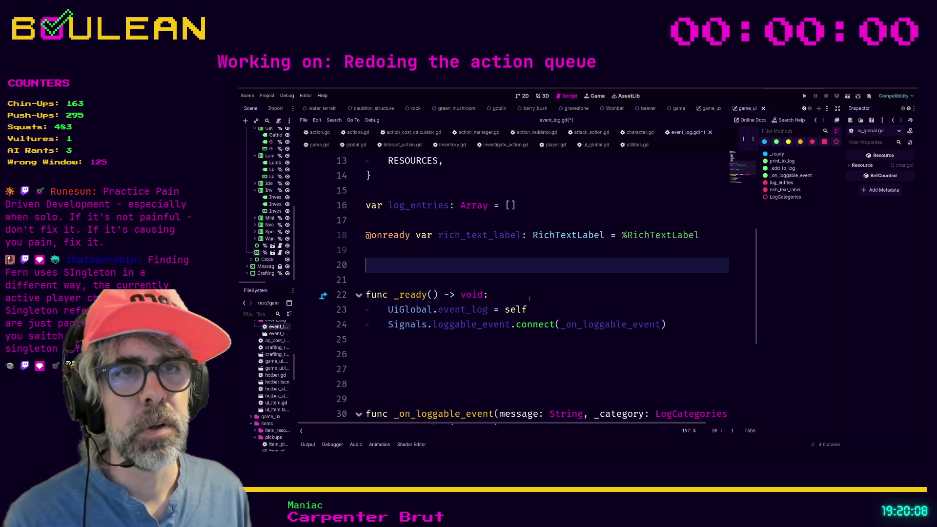
key(Return)
key(Up)
key(Up)
key(Return)
text(stat)
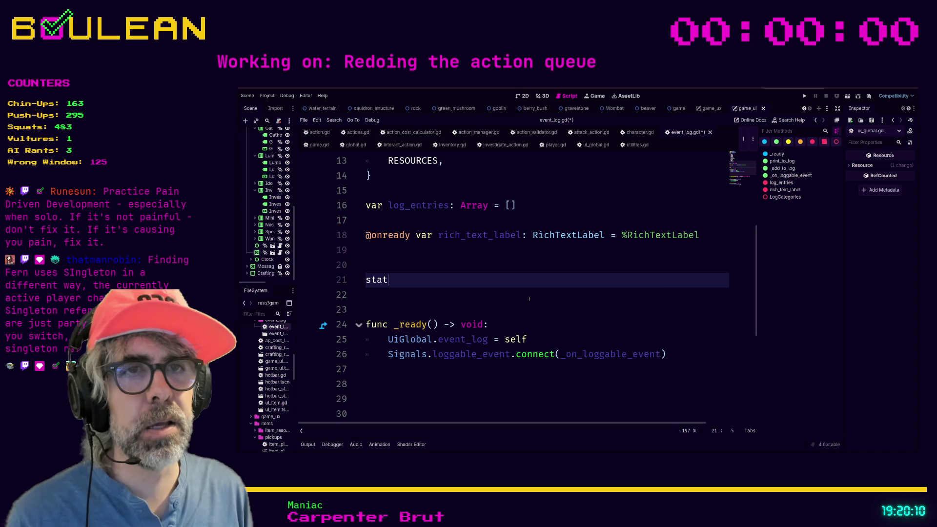
text(ic func _)
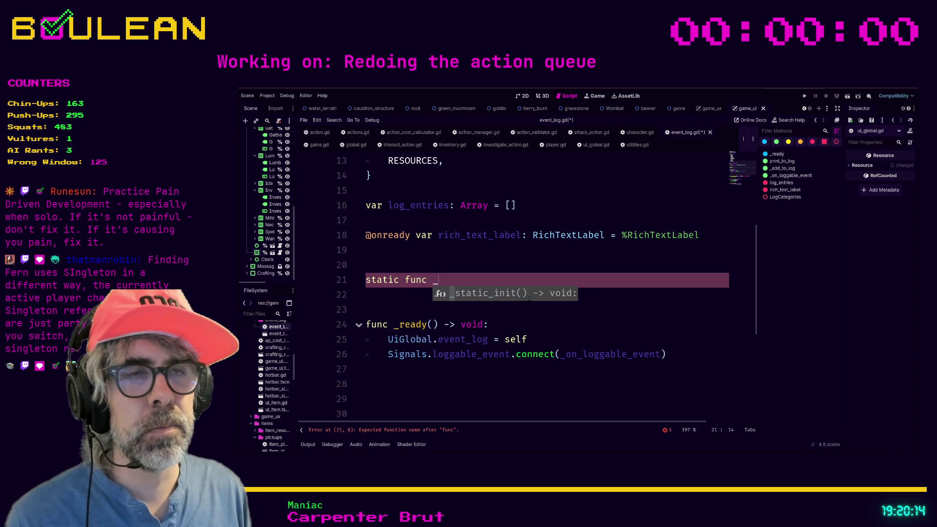
text(add)
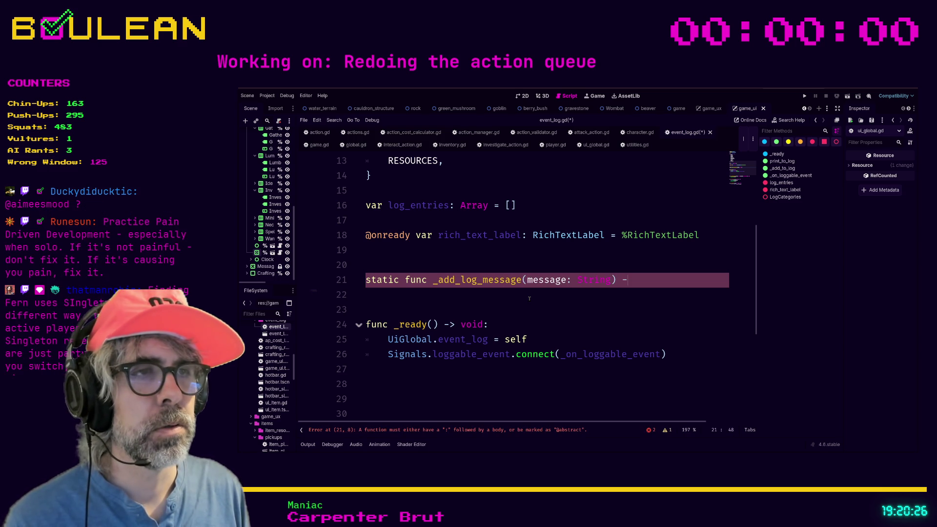
text(> void:)
key(Return)
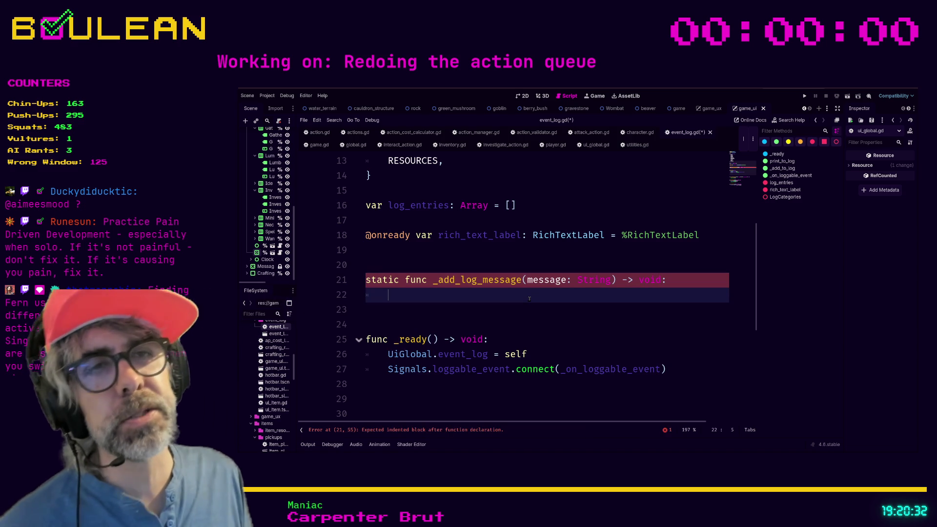
text(var new_log_m)
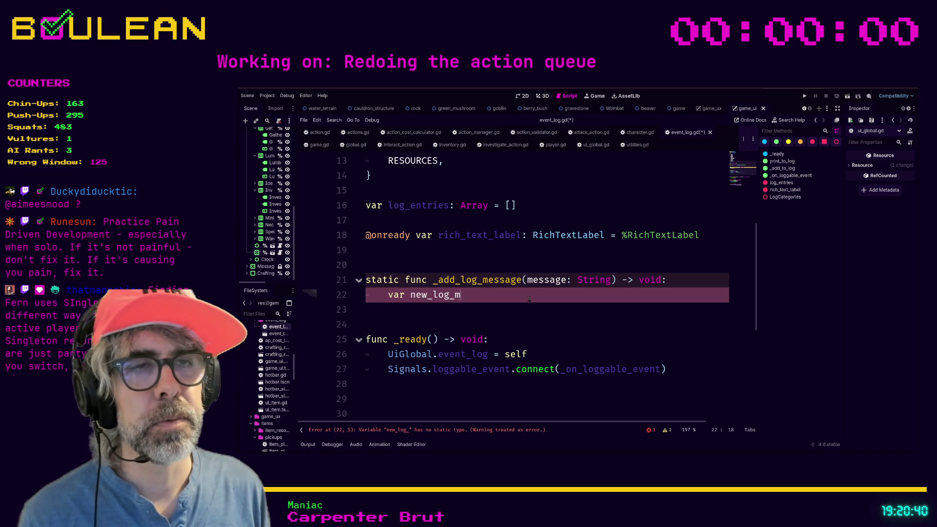
text(essage = Log)
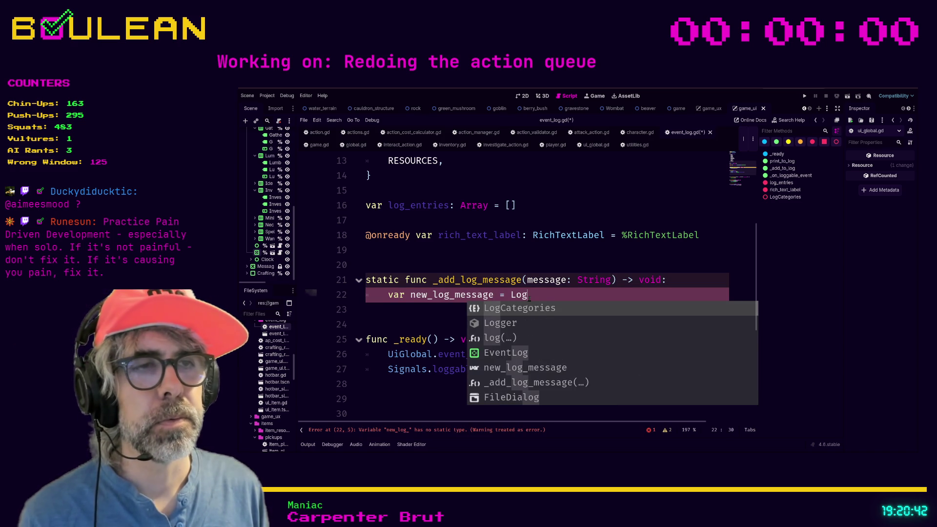
text(Message.)
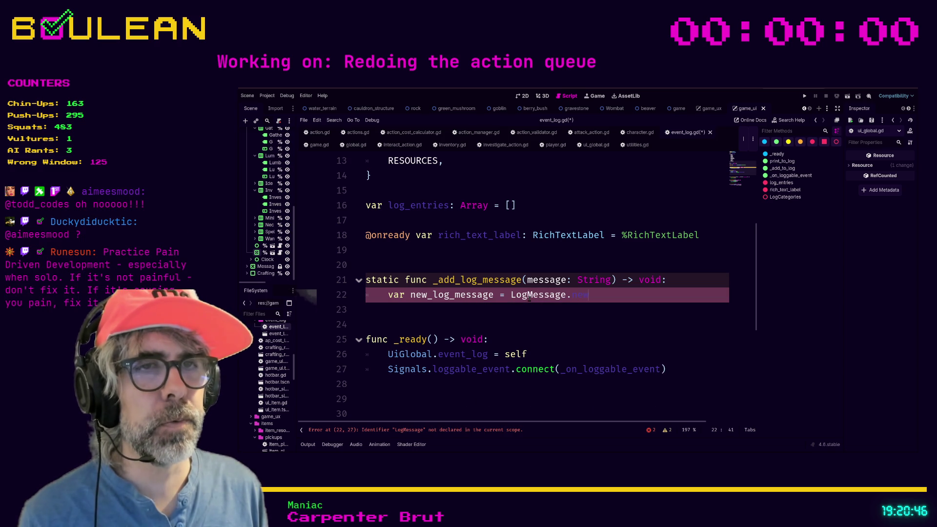
Add a typed LogMessage.new() variable as the function's first line
key(Return)
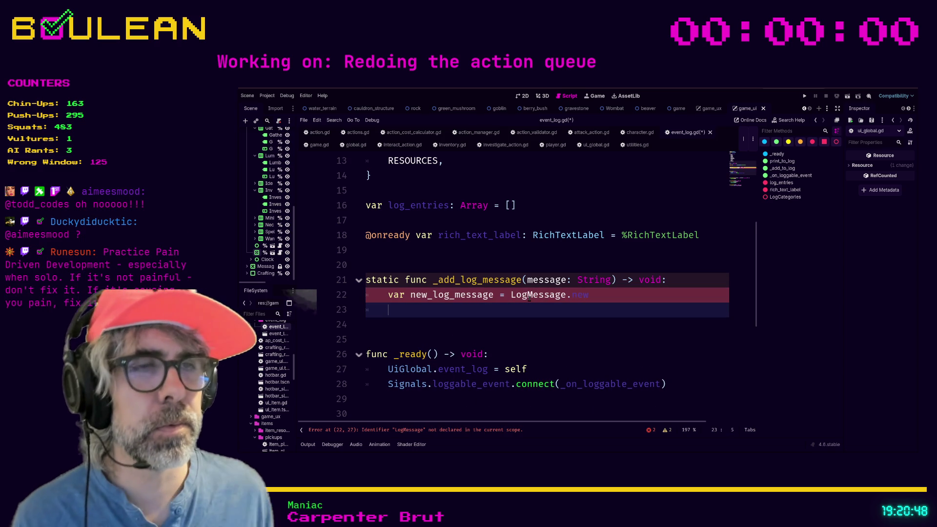
key(Up)
key(End)
text(new())
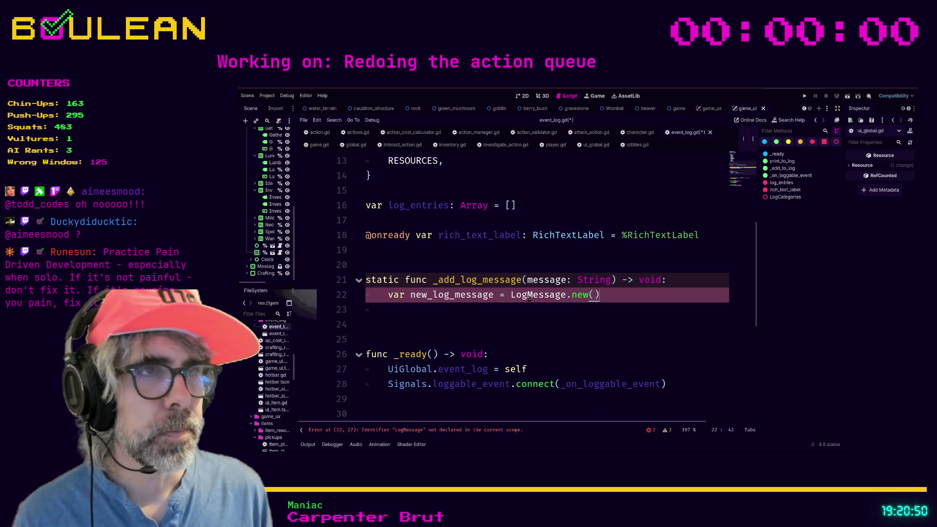
key(Return)
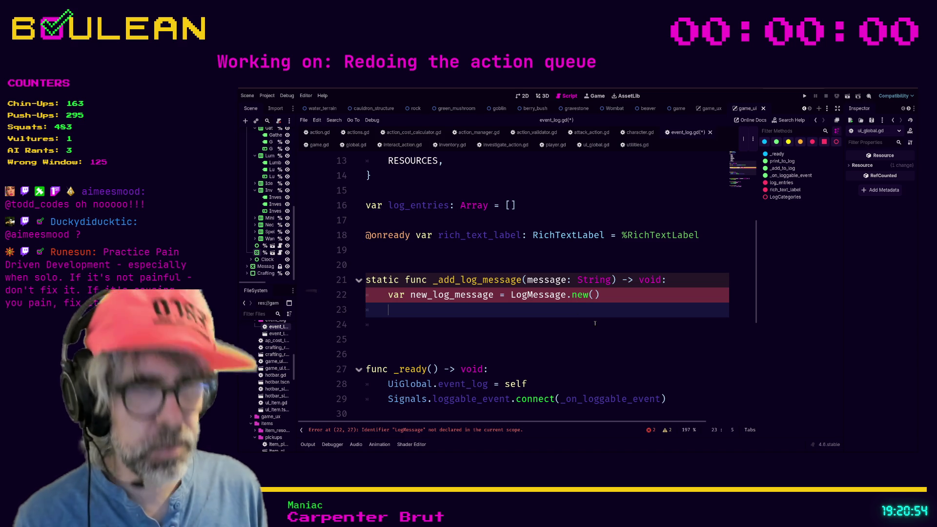
text(new_log_)
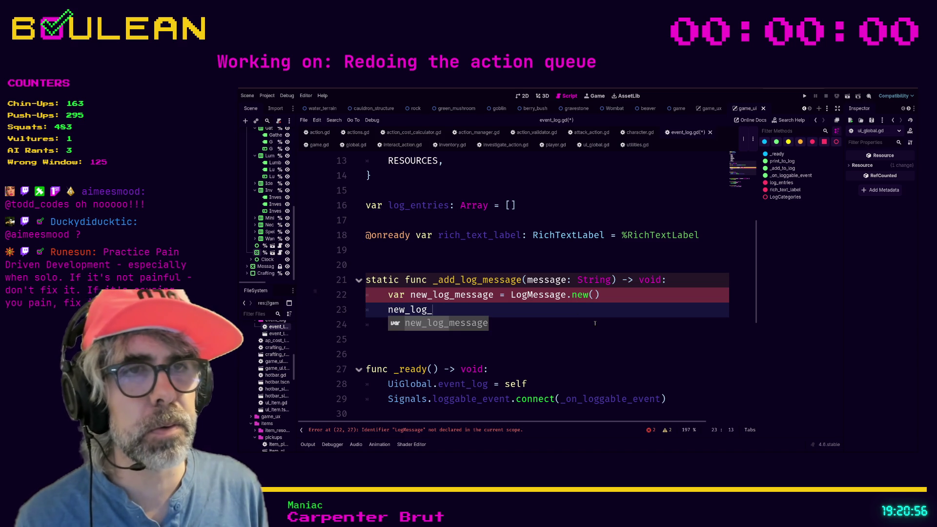
text(messa)
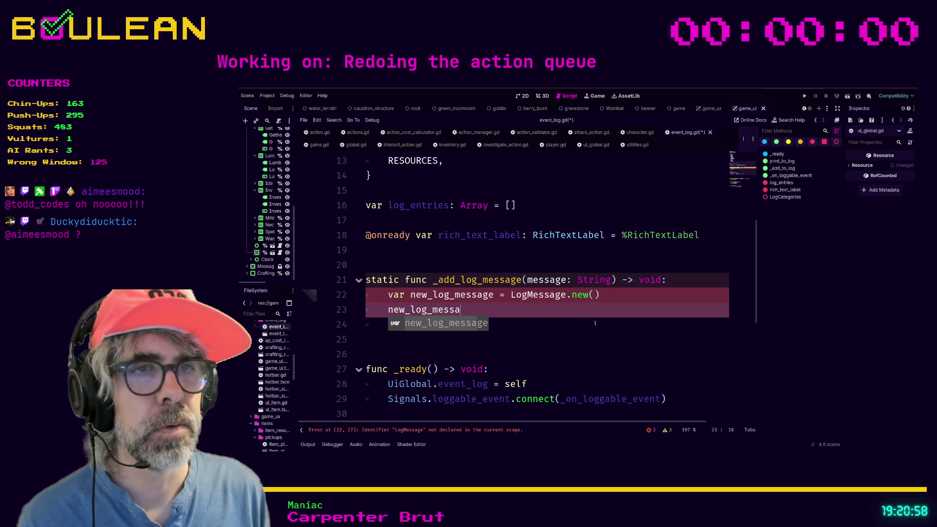
click(496, 294)
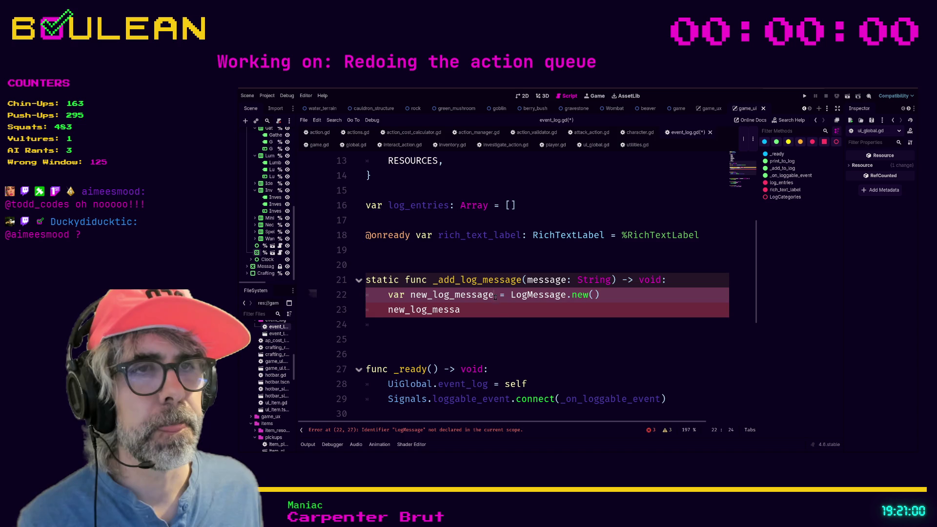
text(: LogMessage)
click(489, 310)
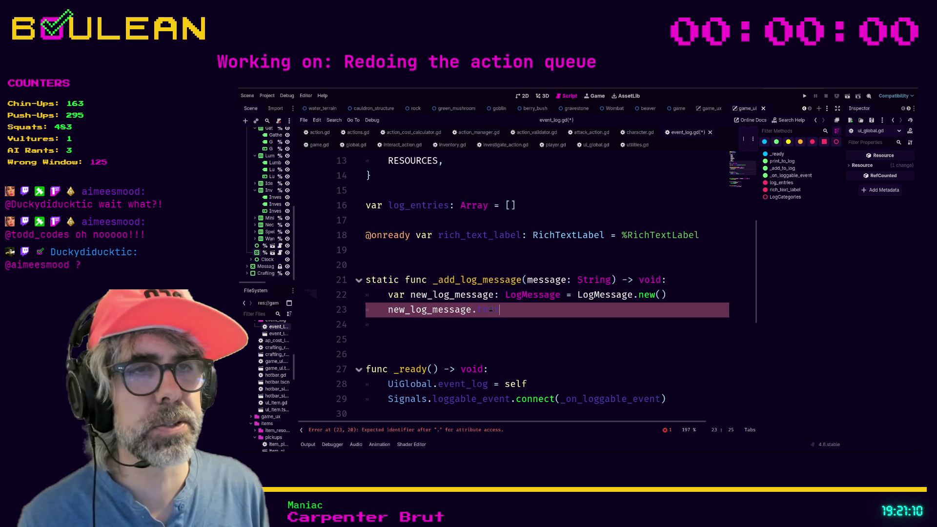
text(text)
Assign the new LogMessage's text to the message parameter
key(BackSpace)
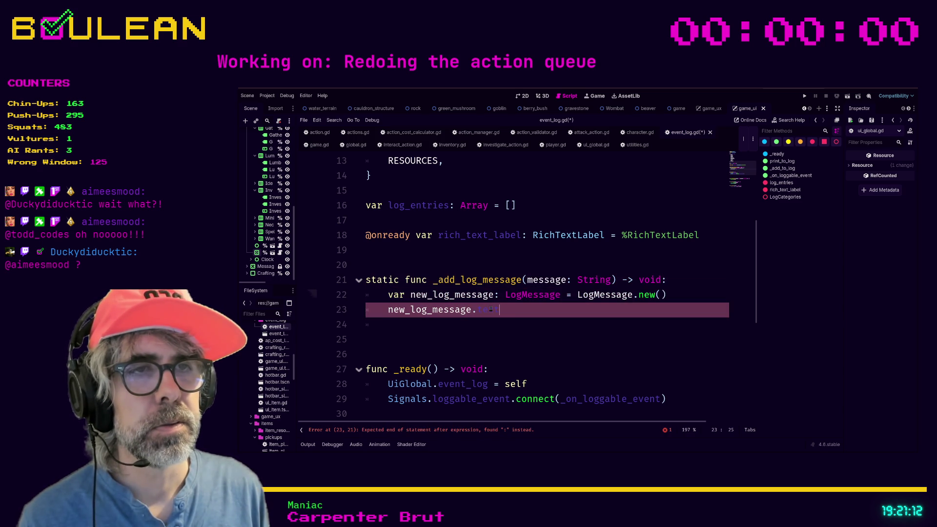
key(BackSpace)
text(= )
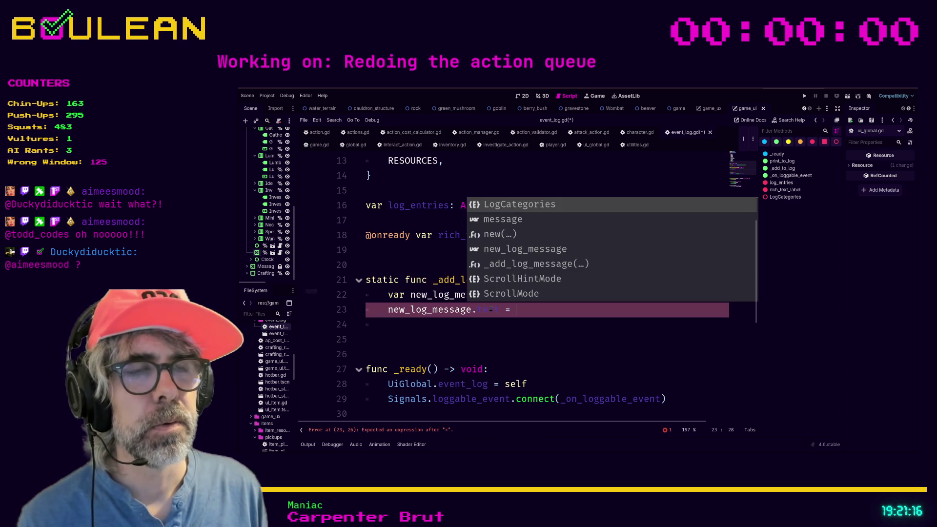
text(new)
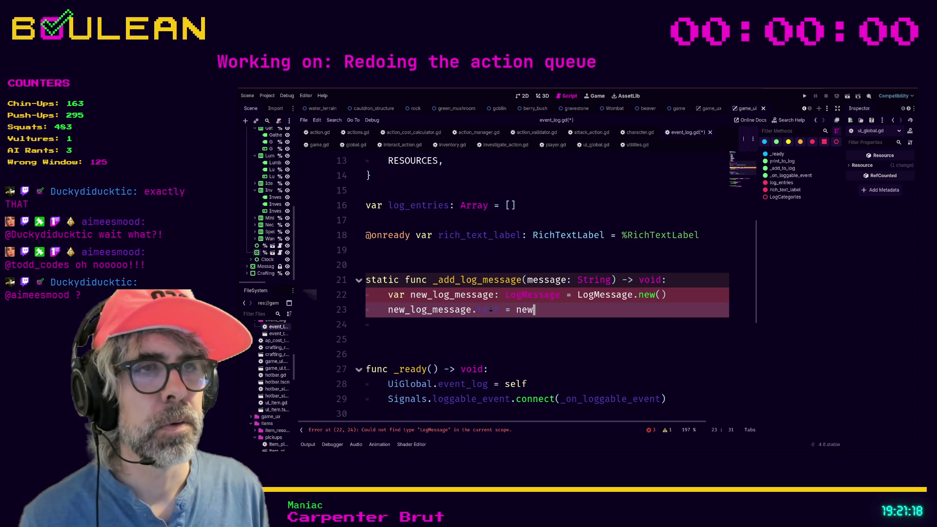
key(Delete)
text(mes)
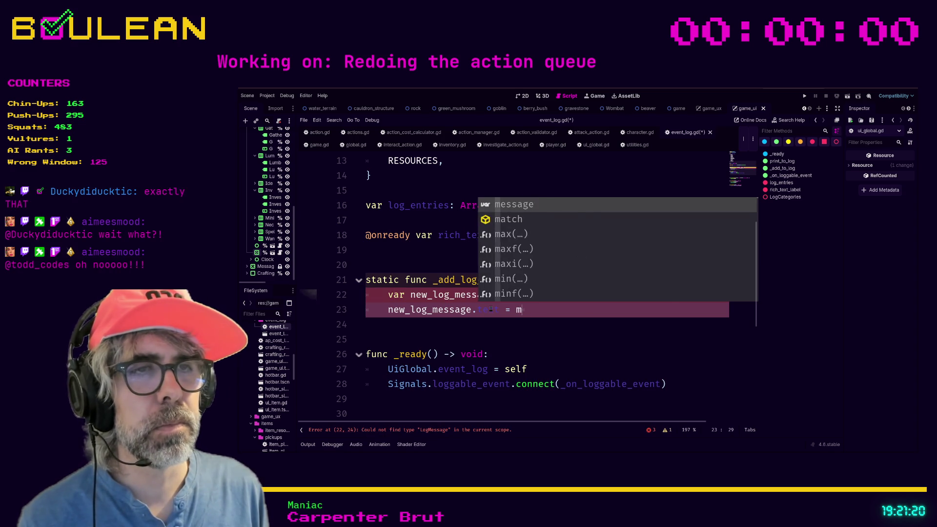
text(sage)
click(483, 323)
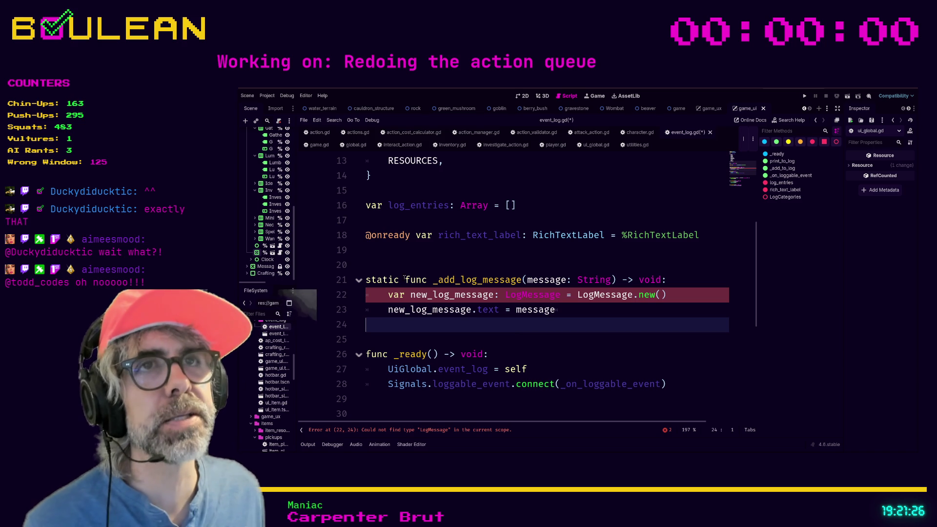
Rename the function to add_log_message without the underscore and save event_log.gd
click(436, 280)
key(BackSpace)
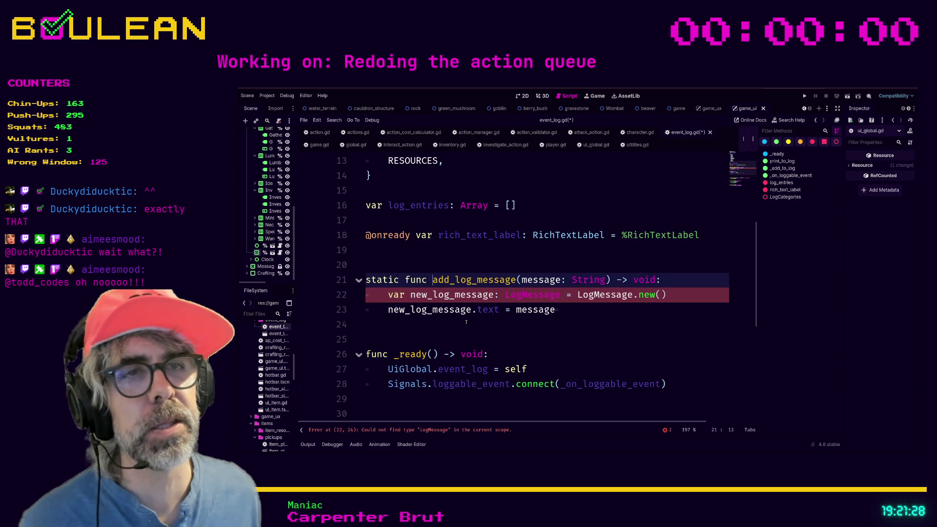
click(465, 322)
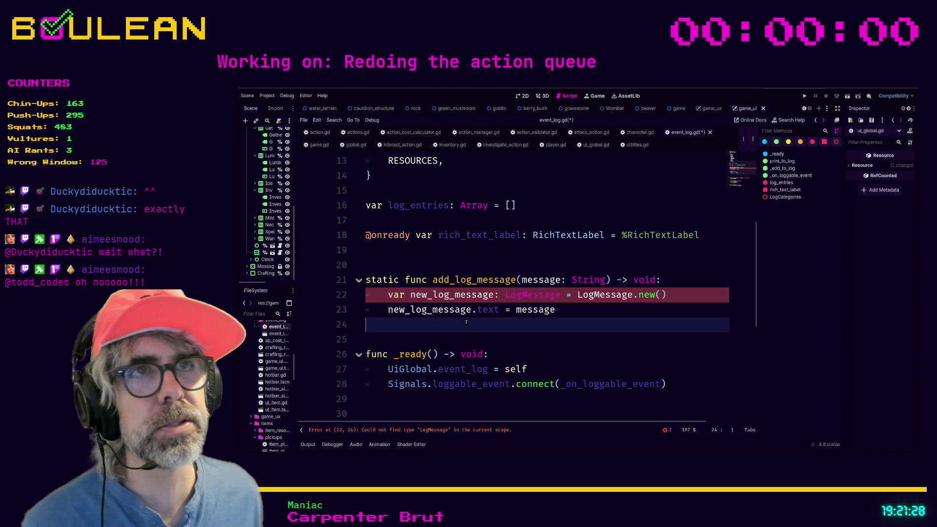
click(501, 264)
key(ctrl+s)
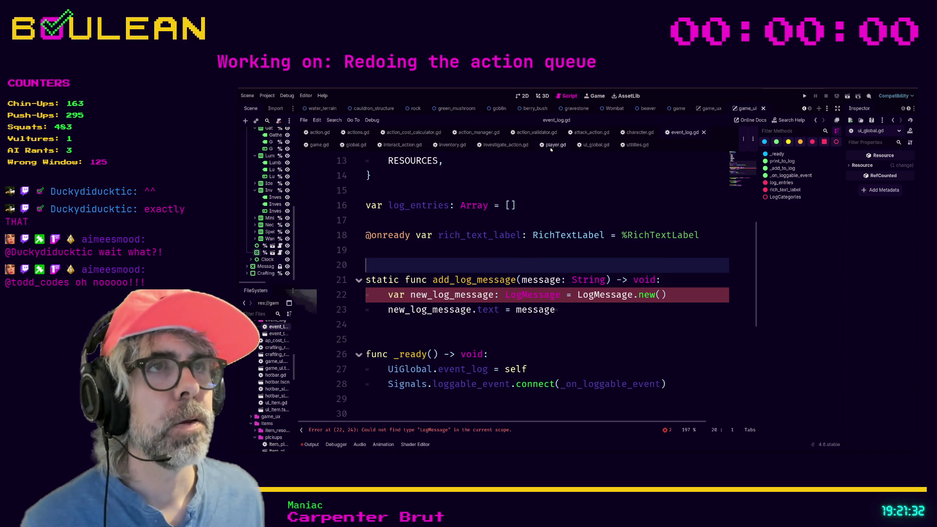
Add EventLog.add_log_message("hello world...") under player.gd's INVESTIGATE case, then return to event_log.gd
click(553, 144)
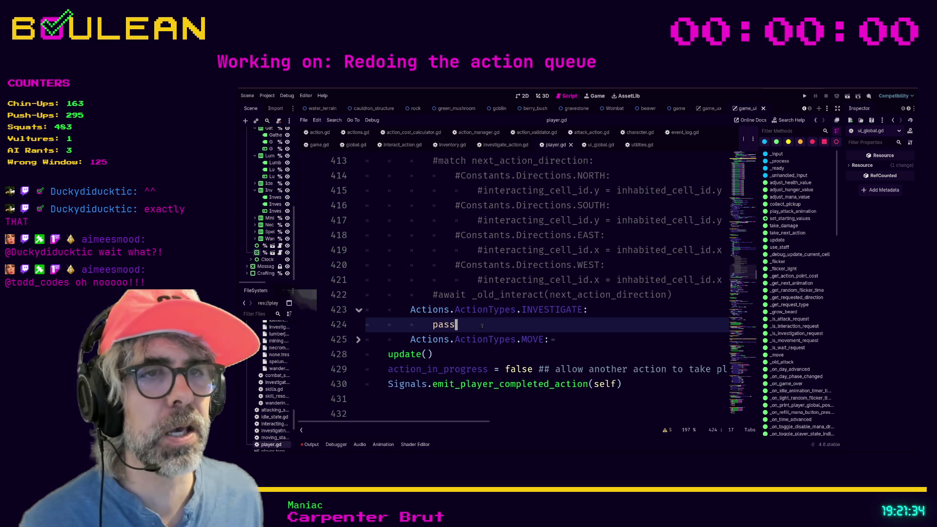
key(Return)
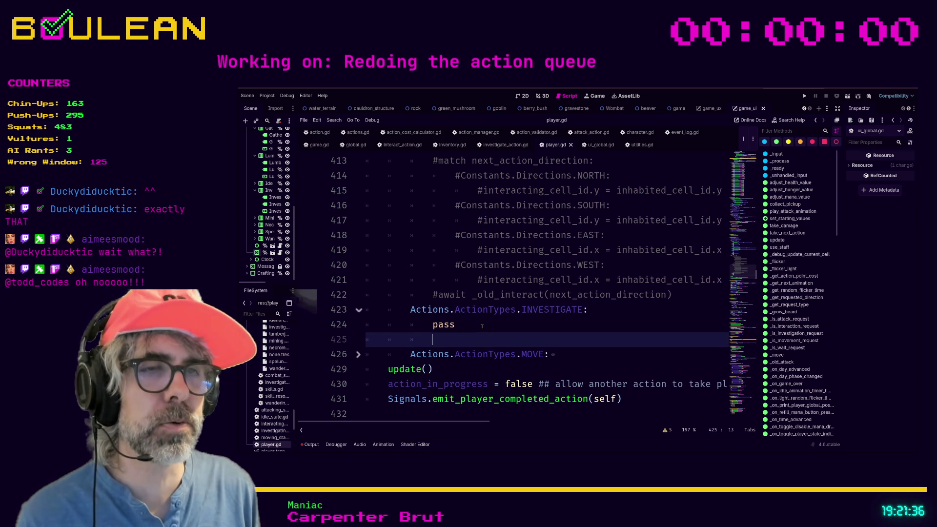
text(A)
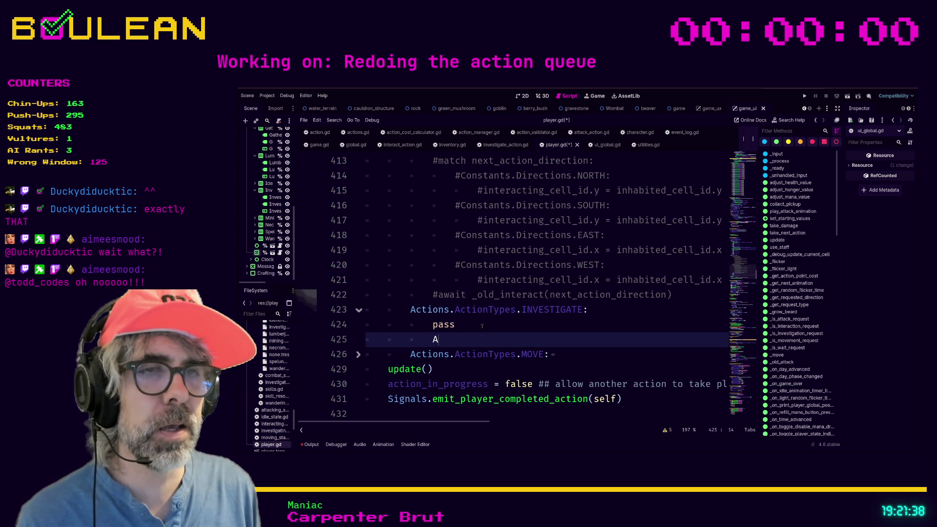
text(dd_l)
key(BackSpace)
key(BackSpace)
key(BackSpace)
key(BackSpace)
key(BackSpace)
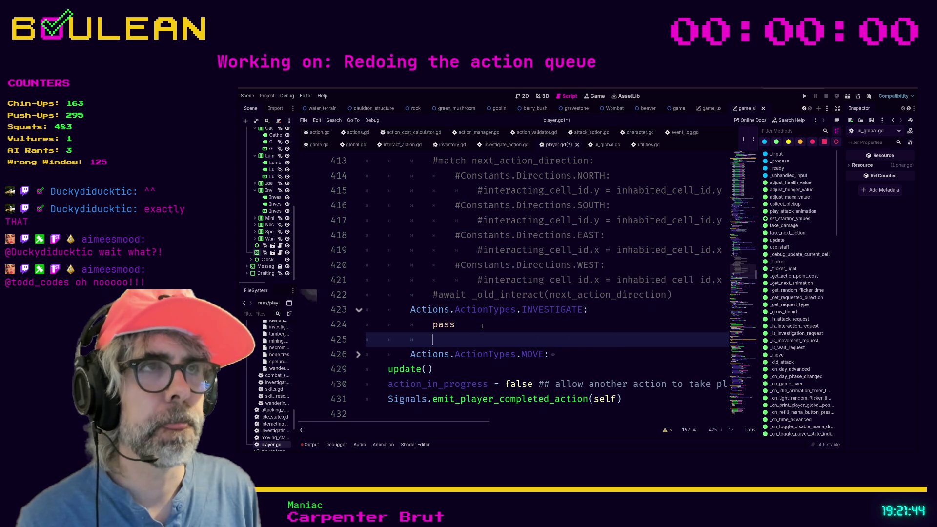
text(Log)
key(BackSpace)
key(BackSpace)
key(BackSpace)
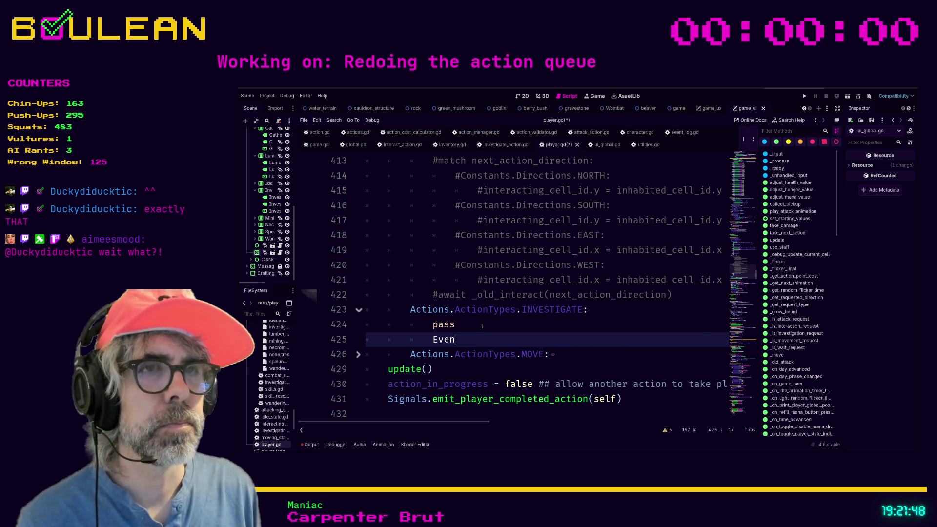
text(tLog.)
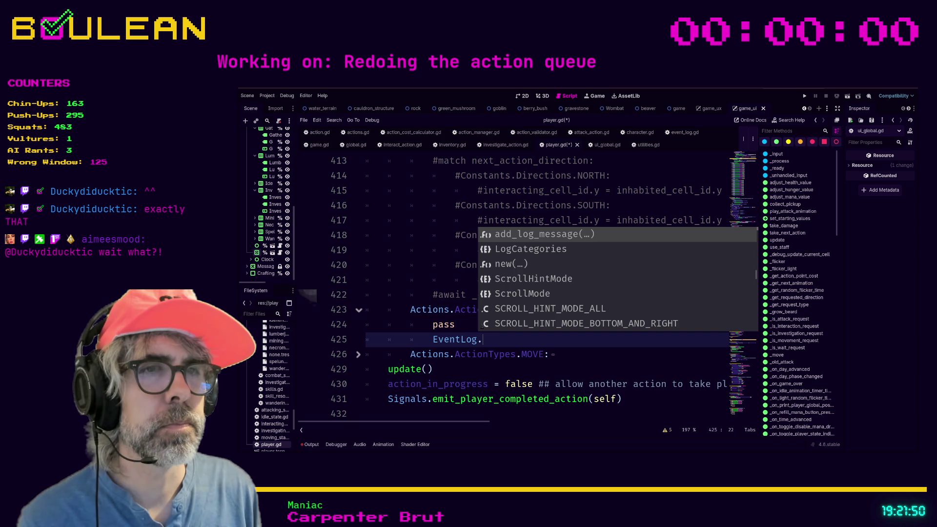
key(Return)
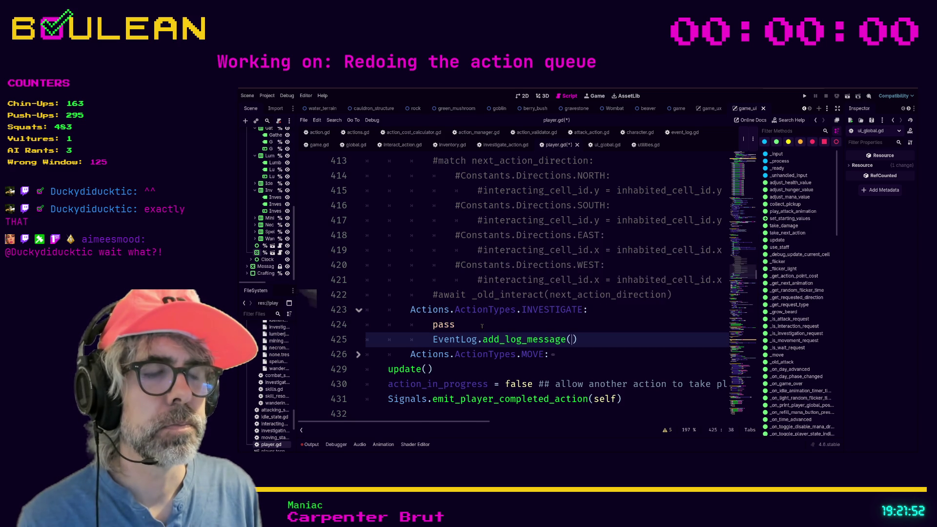
text(")
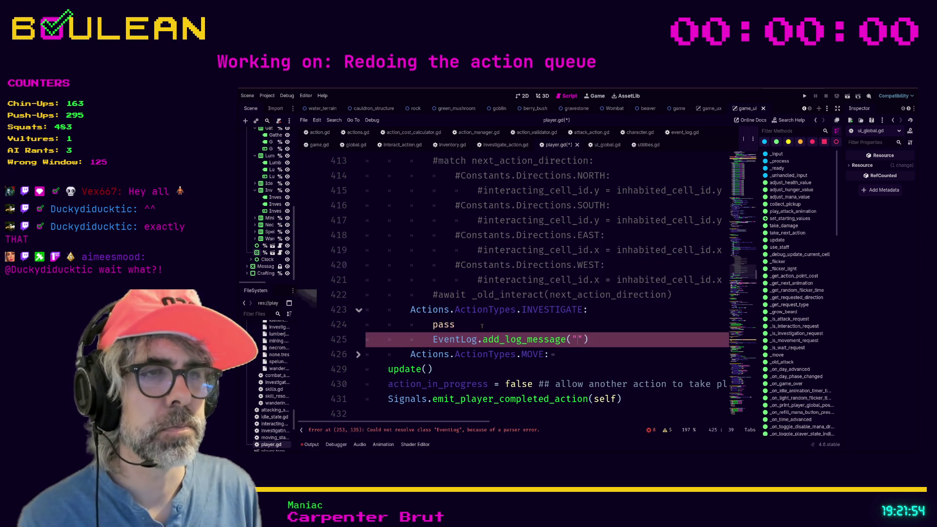
text(hello world...)
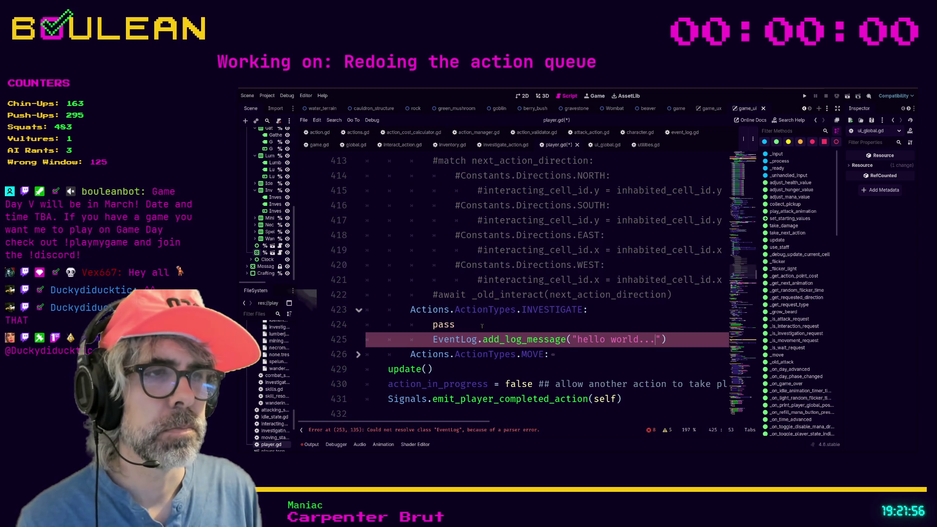
click(507, 322)
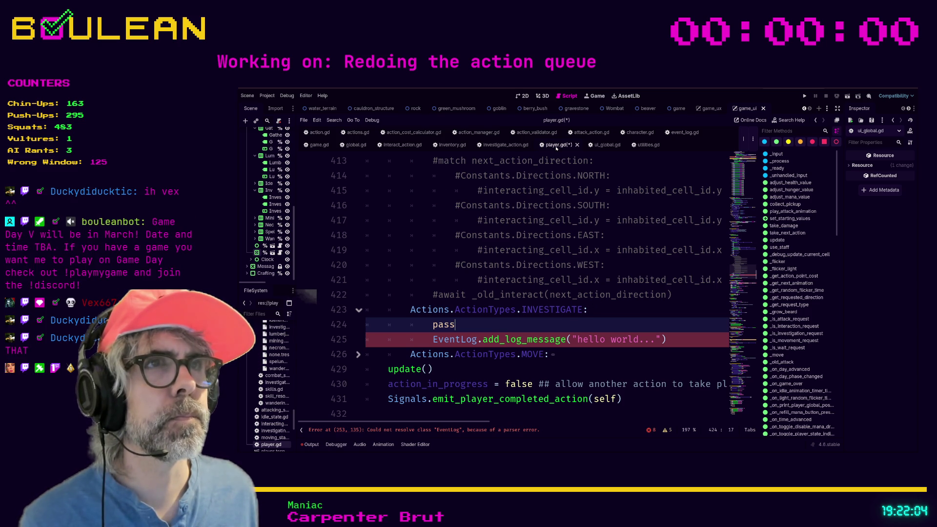
click(681, 133)
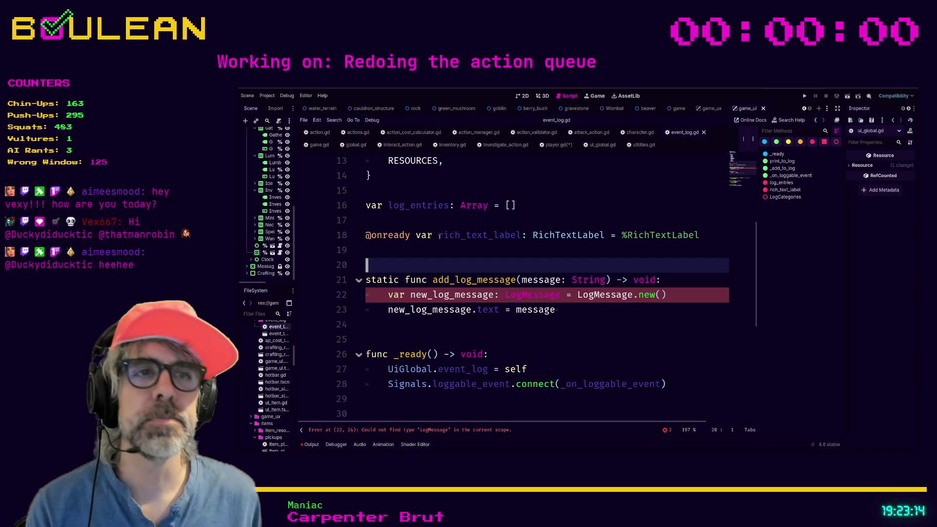
Review add_log_message and put the caret at the end of its text assignment line
key(Down)
key(Down)
key(Down)
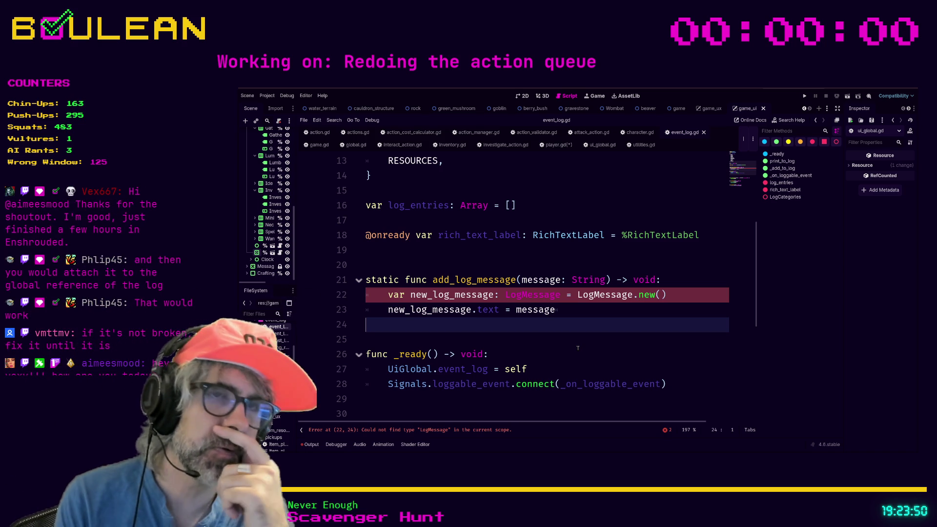
click(602, 309)
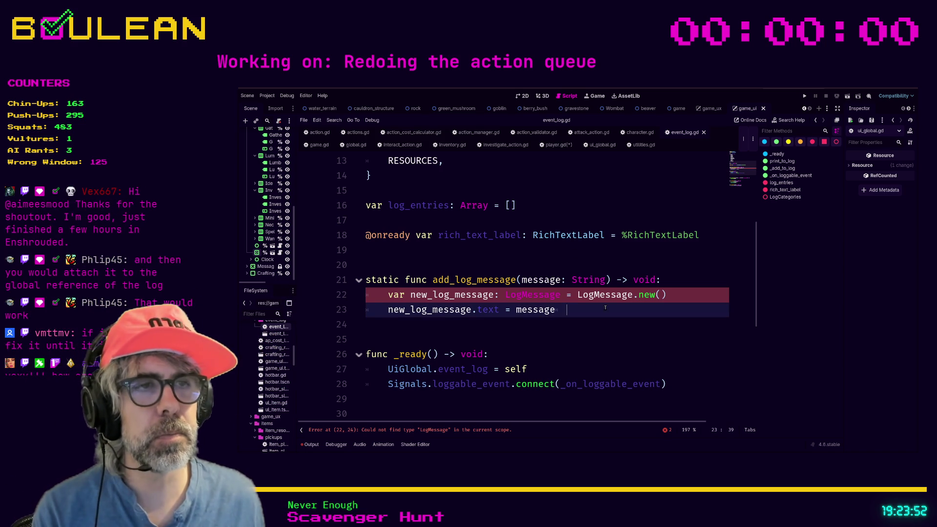
Widen the dock, select the event_log folder and create a new event_message.gd script there
drag(297, 293, 373, 293)
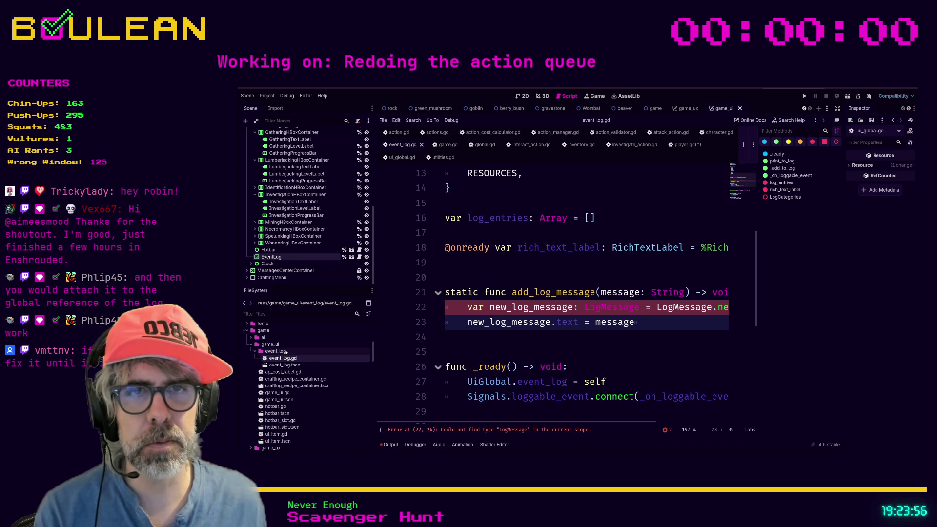
click(285, 351)
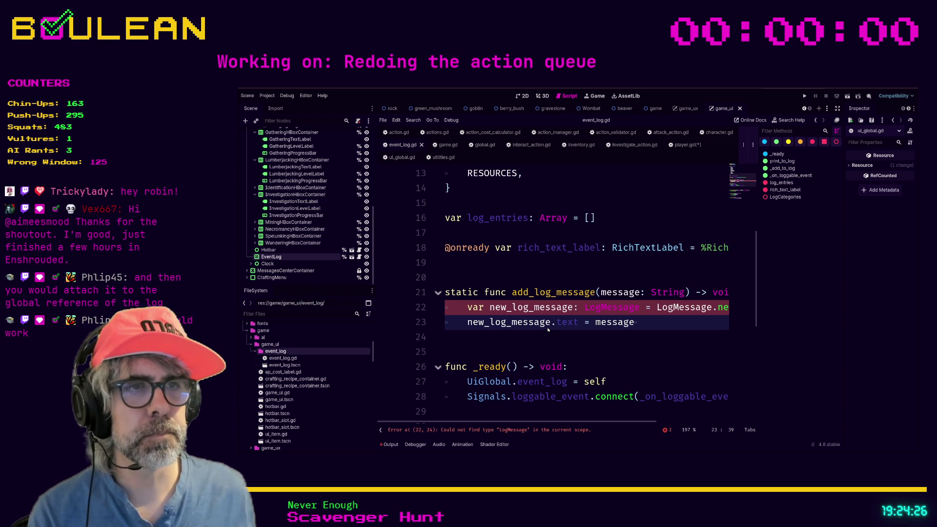
key(Return)
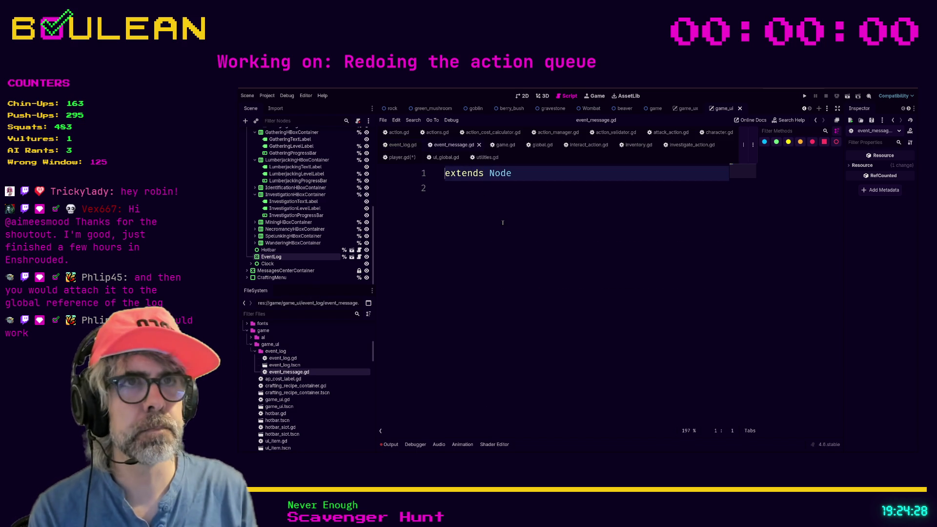
Declare class_name EventMessage at the top of event_message.gd and save it
key(Return)
key(Up)
text(class_name)
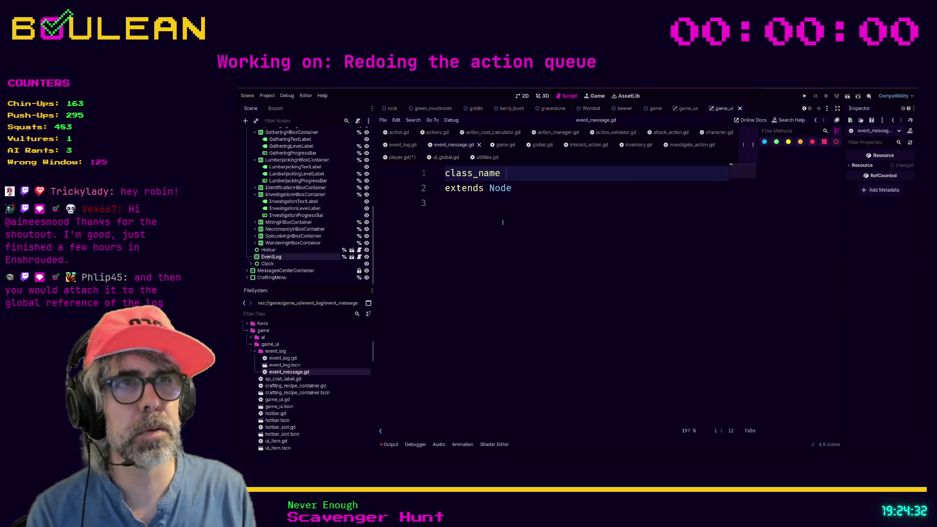
text( EventMessa)
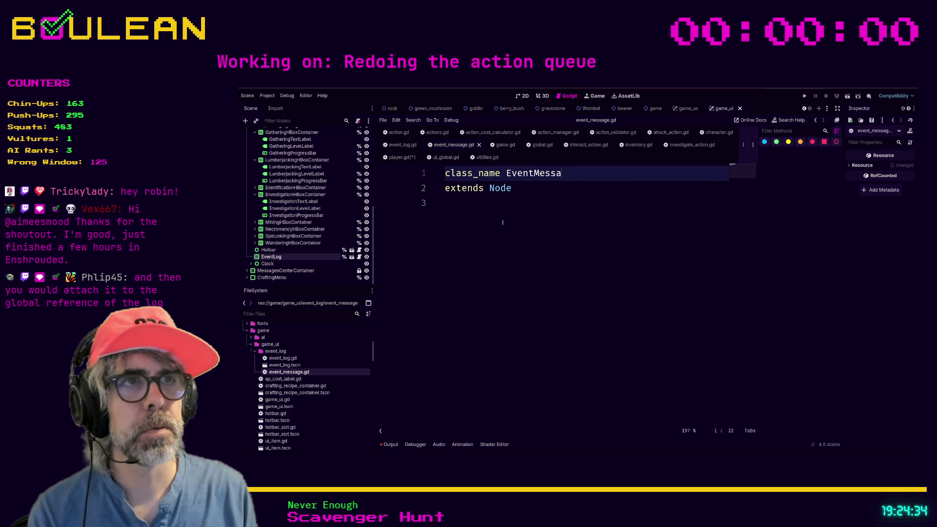
text(ge)
key(Down)
key(Down)
key(ctrl+s)
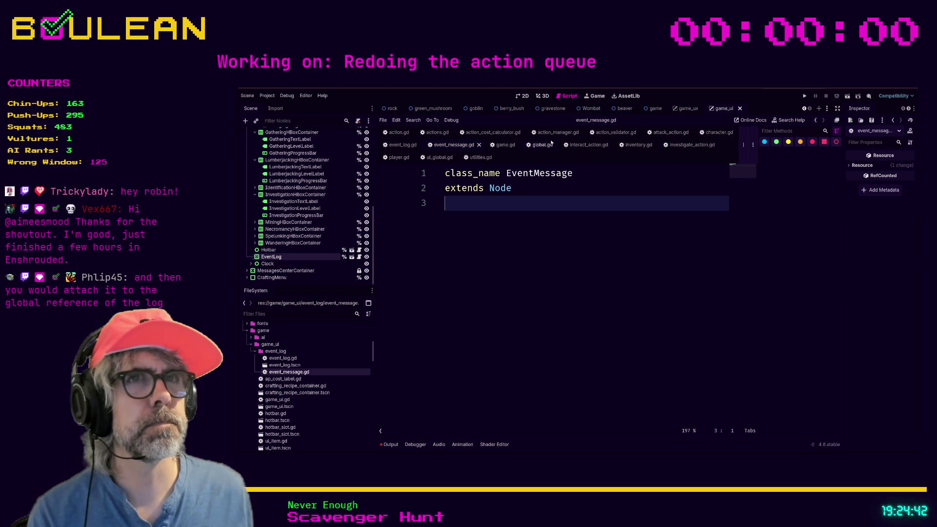
Return to event_log.gd and select the LogMessage type hint on line 22
click(403, 145)
double_click(610, 307)
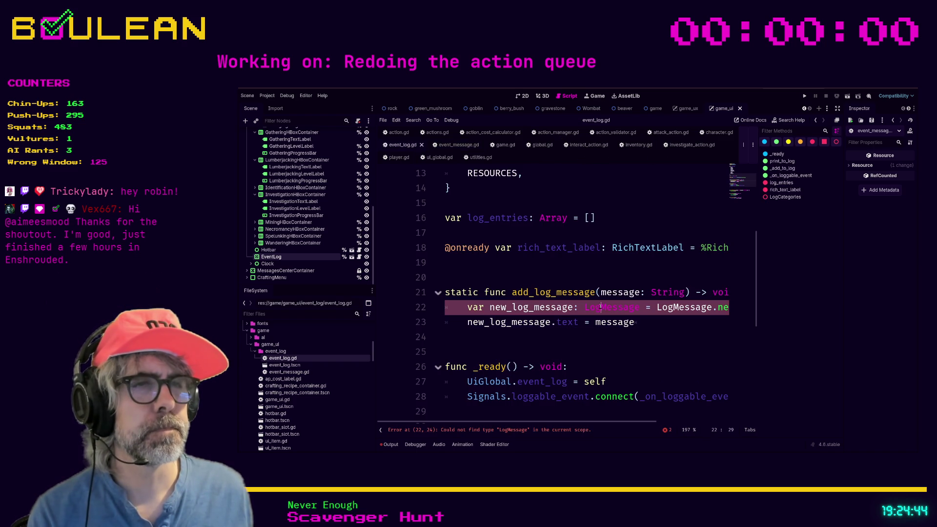
text(EventM = LogMessage)
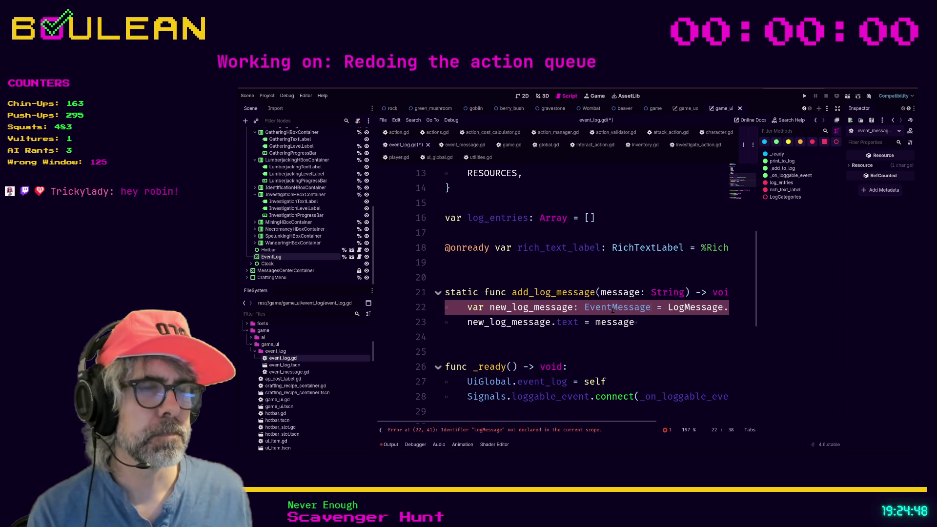
Retype line 22's type hint as EventLogMessage
click(612, 308)
text(Log)
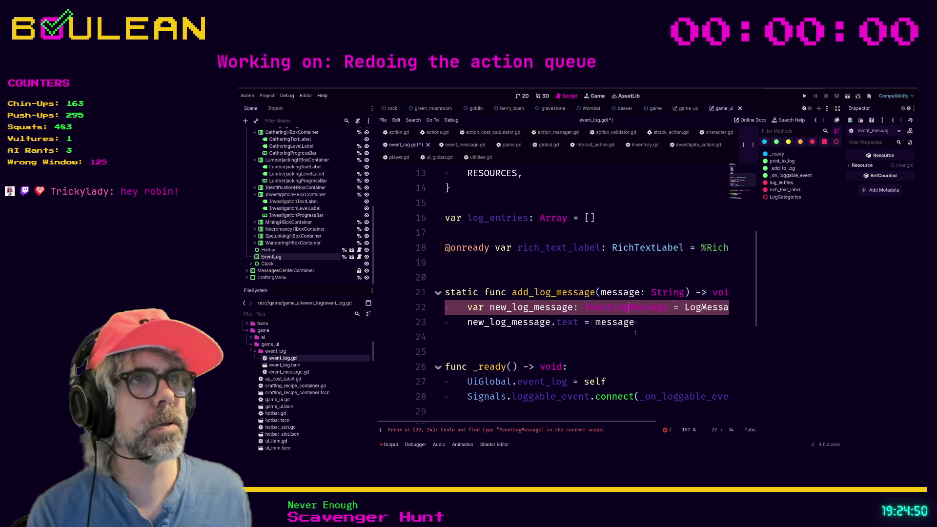
key(Up)
key(Up)
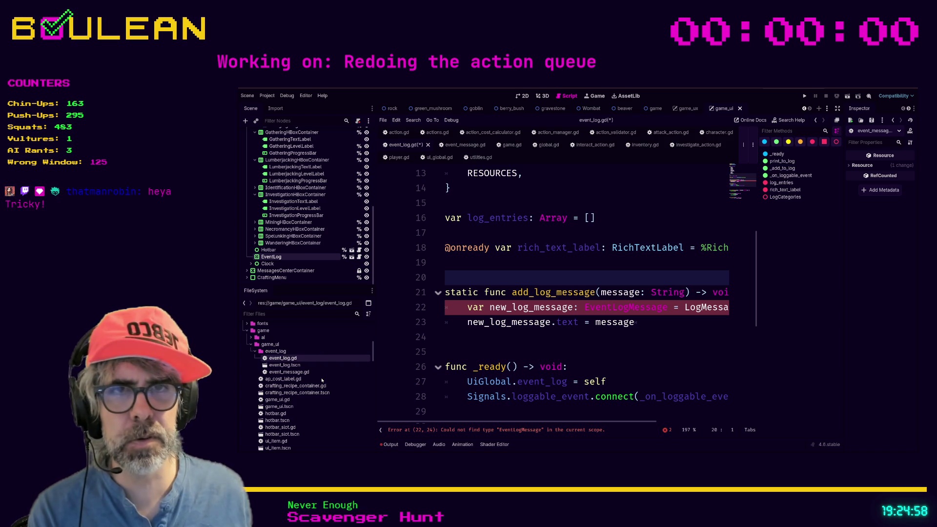
Revert a mistaken rename of event_log.gd in FileSystem and move to event_message.gd
key(F2)
key(Right)
text(_ent)
key(Return)
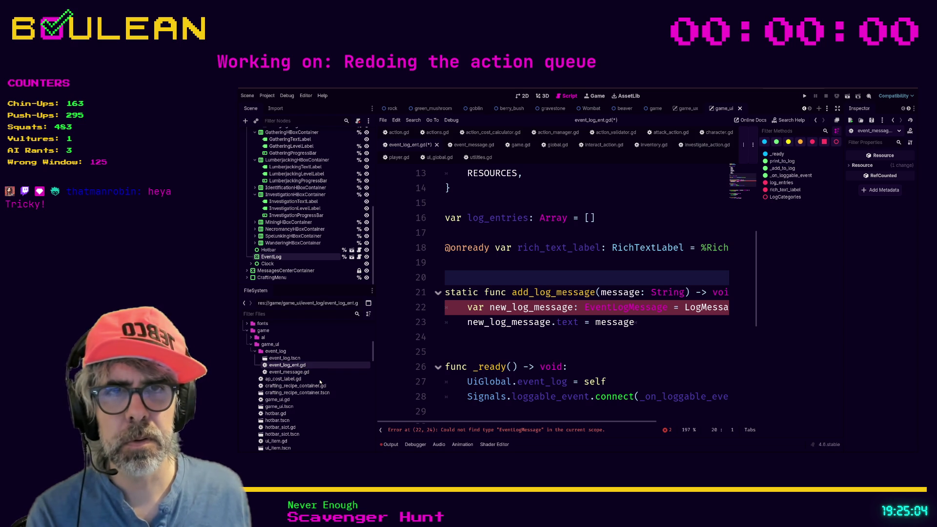
key(F2)
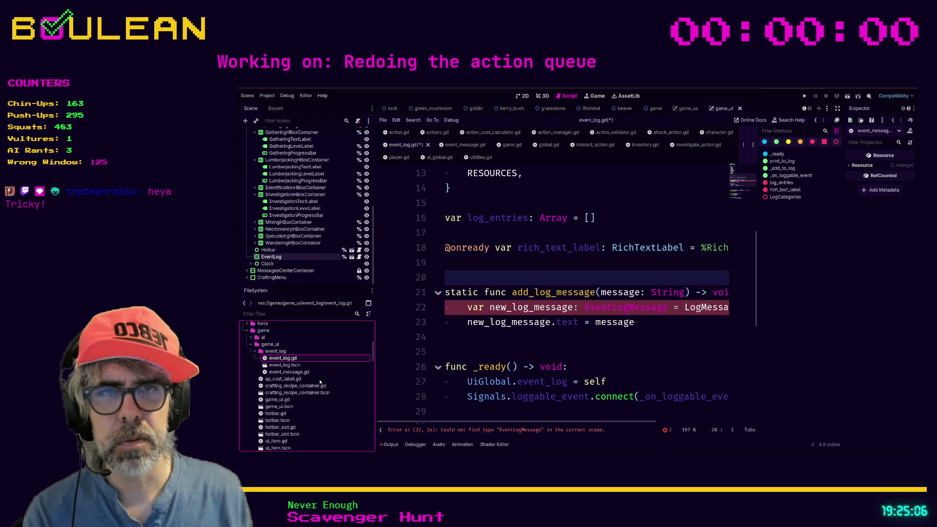
key(Right)
key(BackSpace)
key(BackSpace)
key(BackSpace)
key(Return)
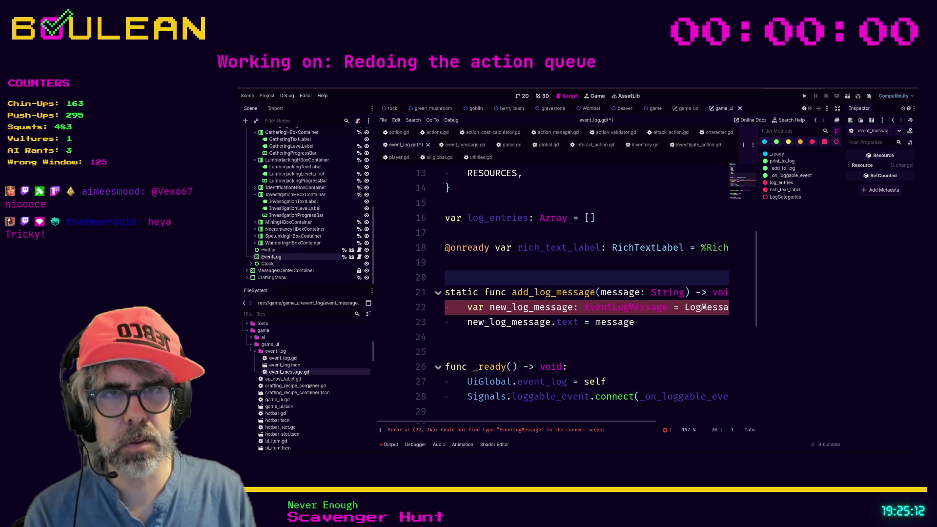
Rename event_message.gd to event_log_entry.gd and open it in the editor
key(F2)
text(event_log_entry)
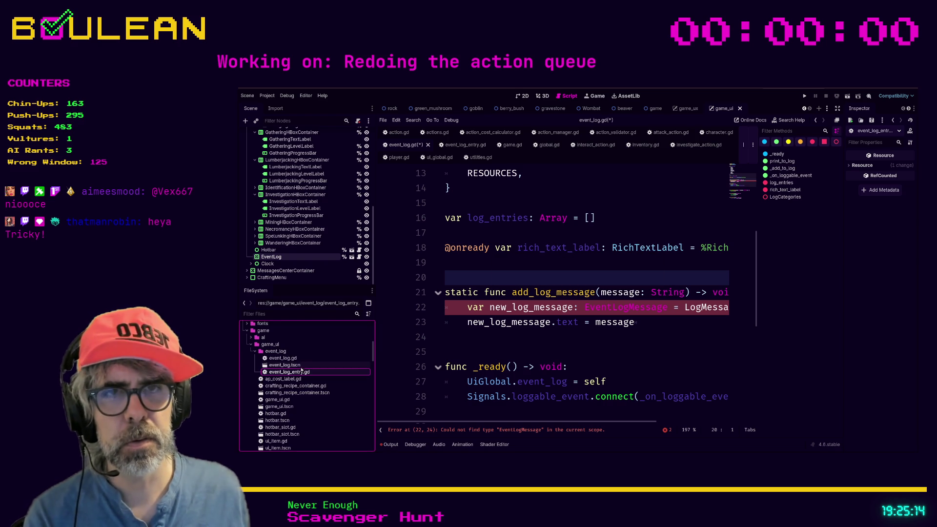
key(Return)
double_click(291, 372)
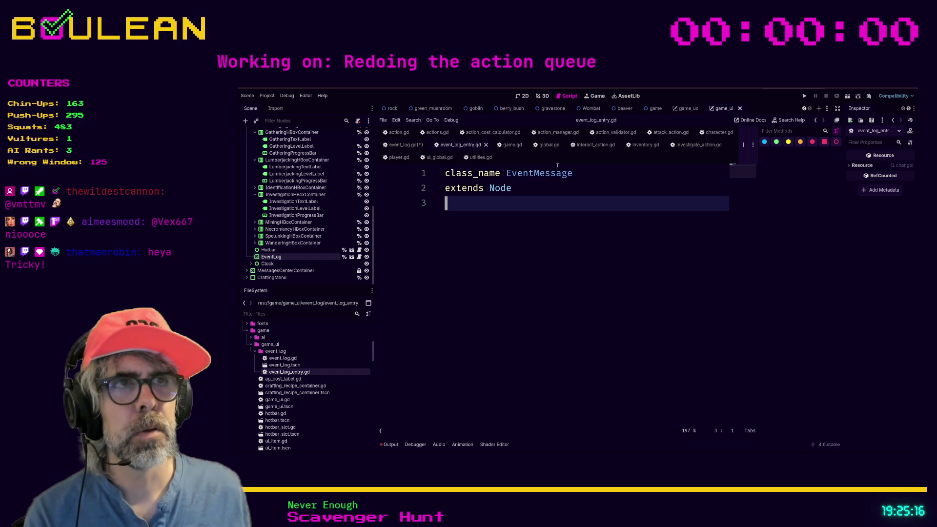
Change class_name EventMessage to EventLogEntry and save all scripts
drag(535, 174, 602, 179)
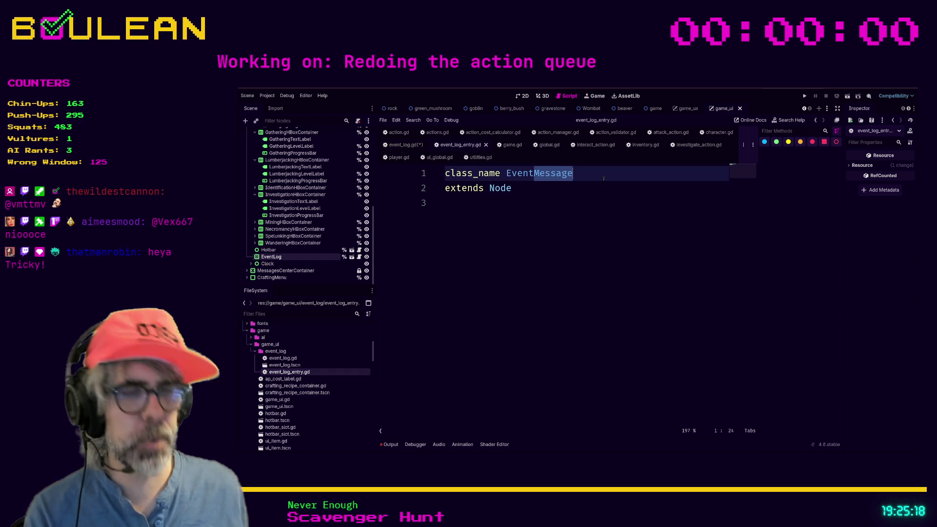
text(LogEntry)
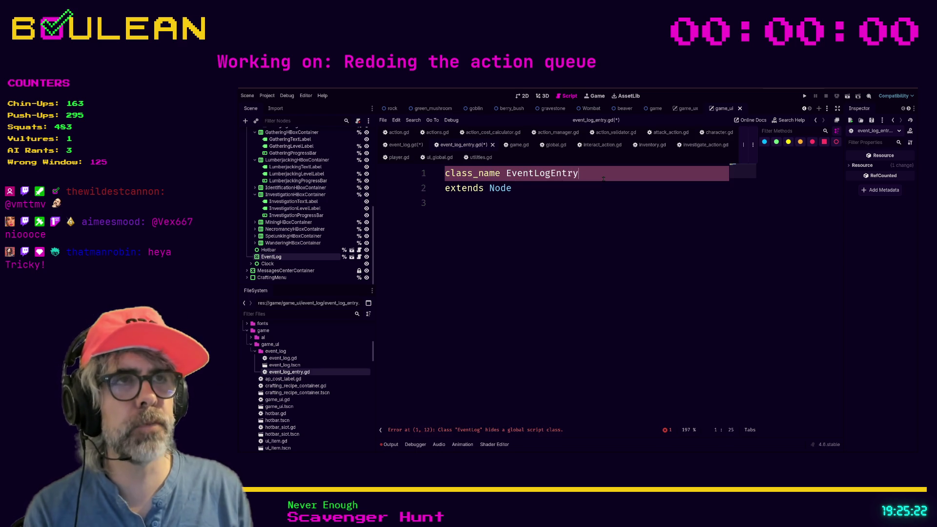
click(540, 216)
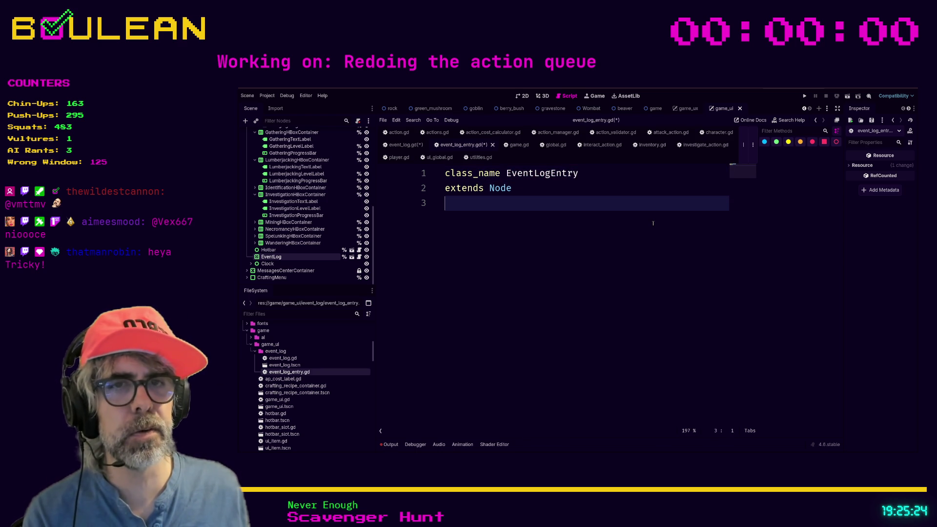
key(ctrl+s)
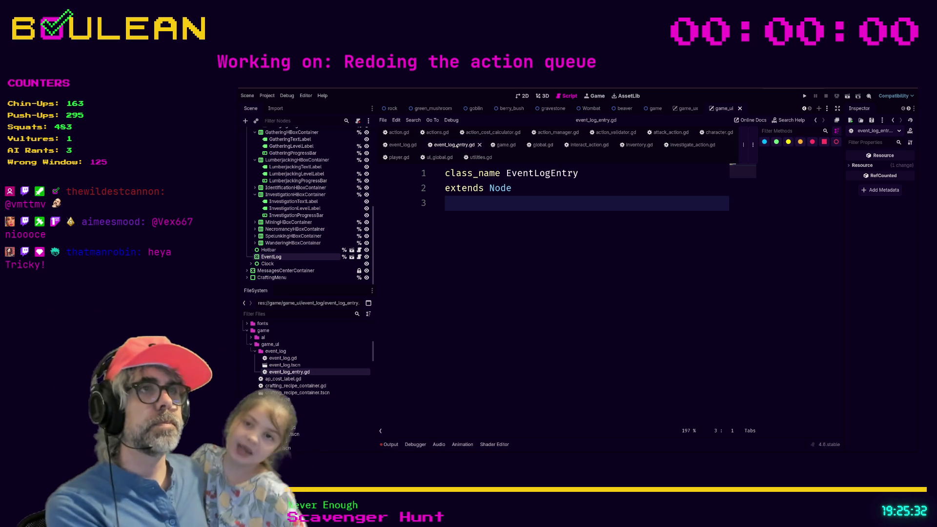
Close the interact_action.gd and inventory.gd script tabs
click(687, 146)
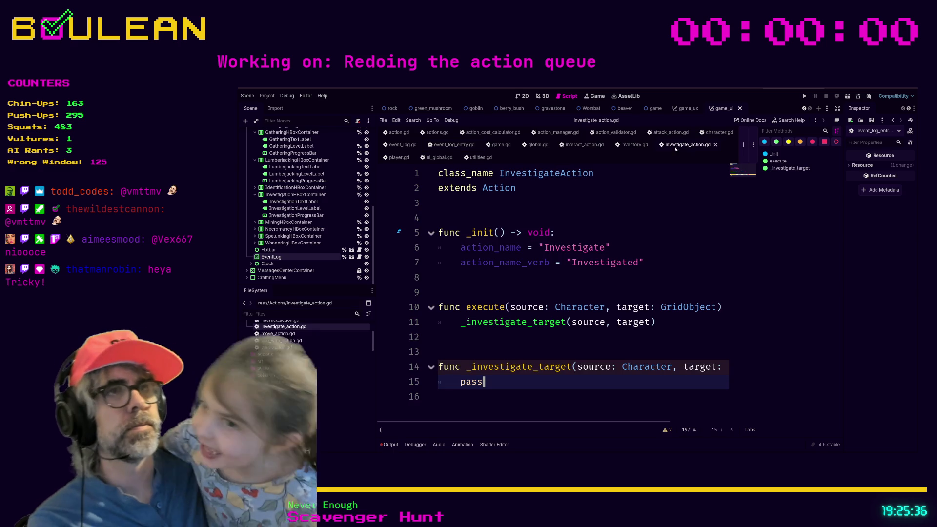
click(622, 144)
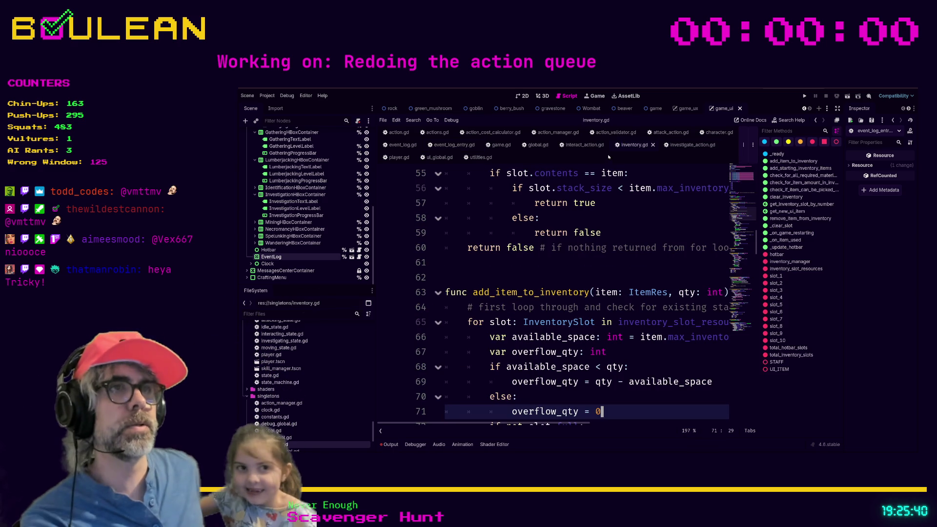
click(459, 145)
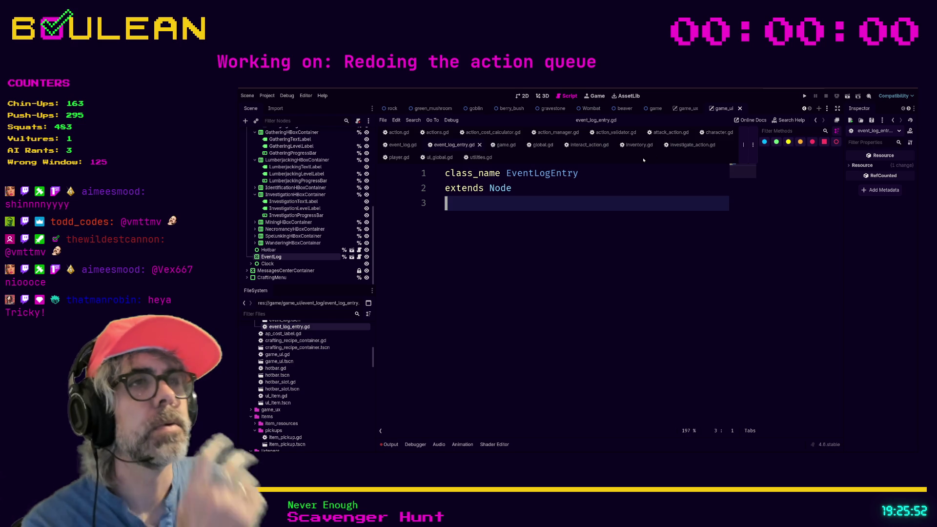
click(601, 146)
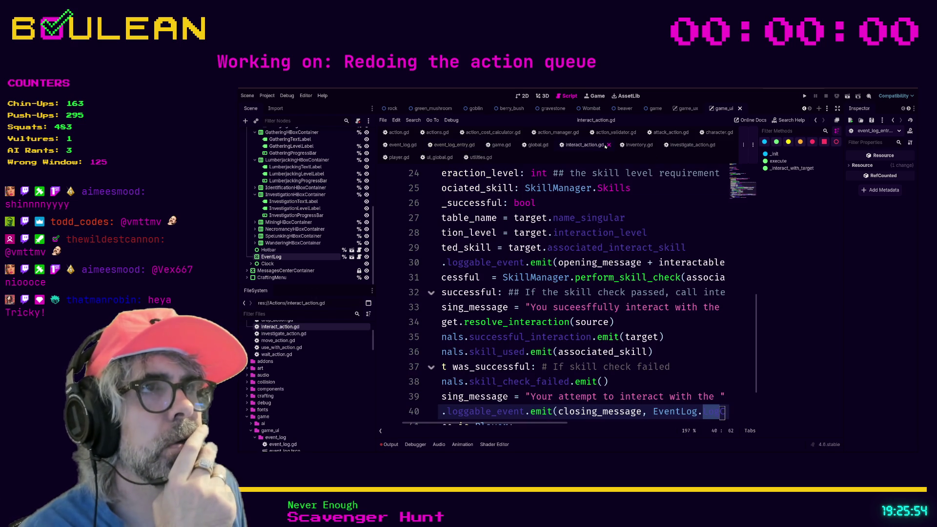
click(607, 145)
click(596, 146)
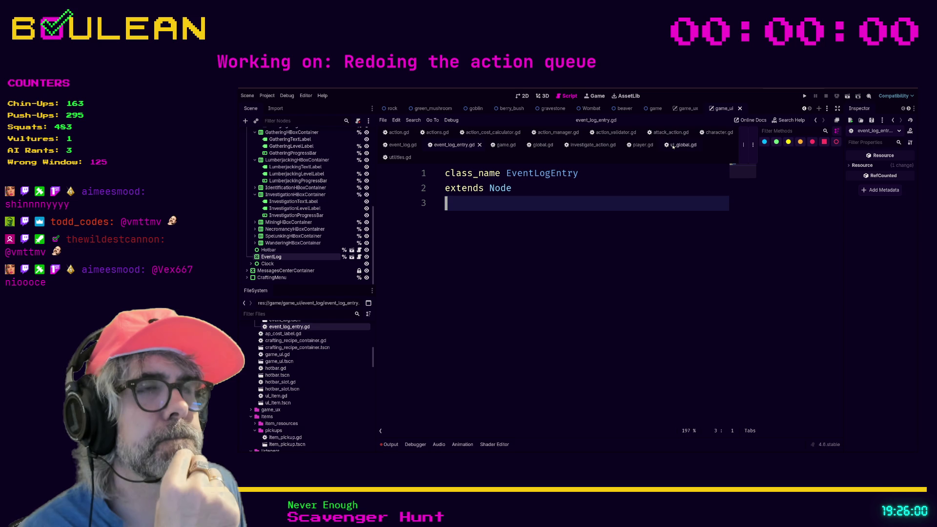
Glance at ui_global.gd, then return to event_log.gd
click(673, 145)
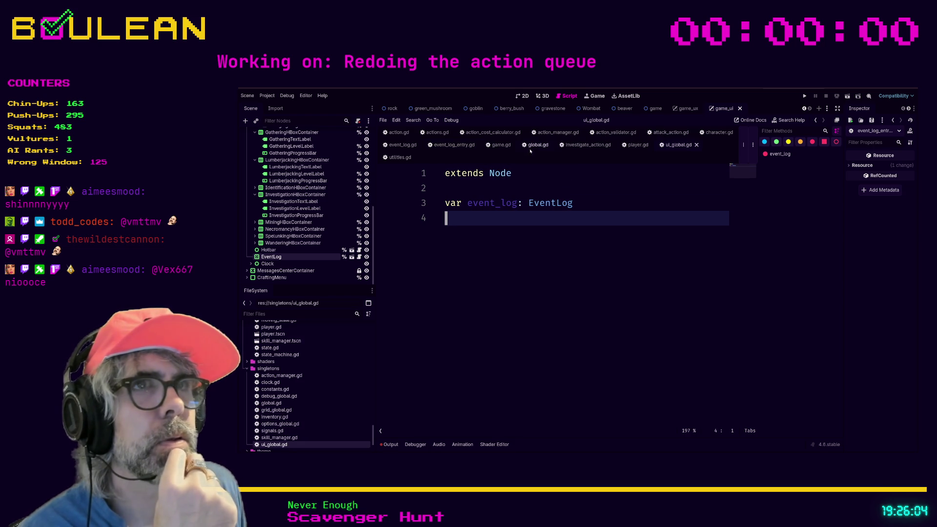
click(405, 145)
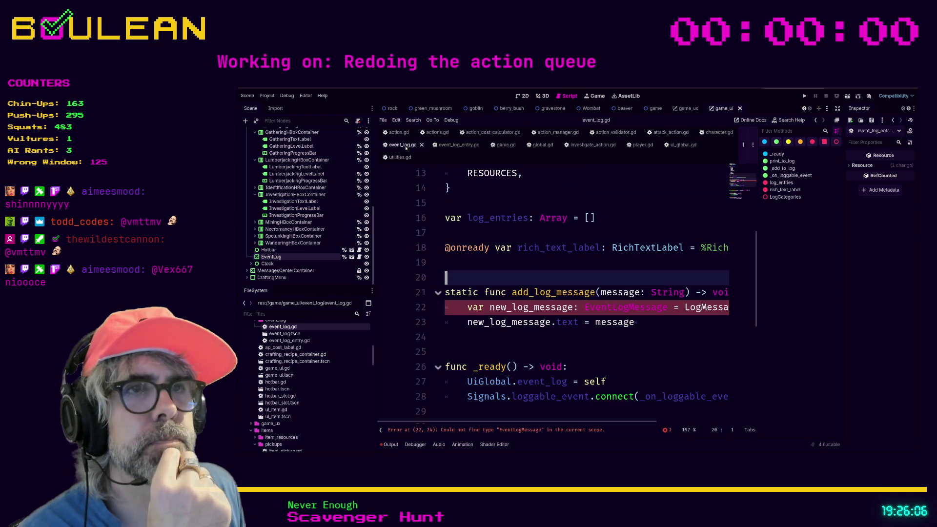
Rename line 22's variable to new_log_entry typed as EventLogEntry
click(572, 307)
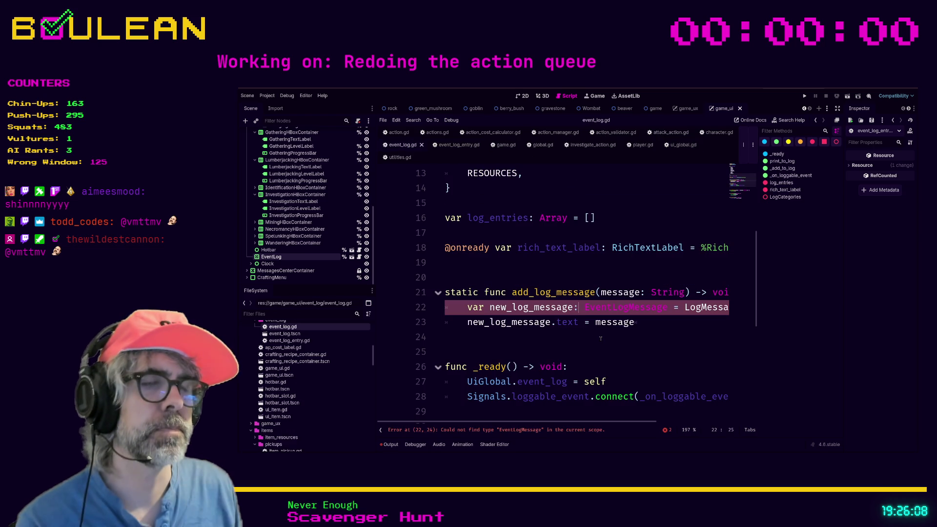
key(BackSpace)
key(BackSpace)
key(BackSpace)
key(BackSpace)
key(BackSpace)
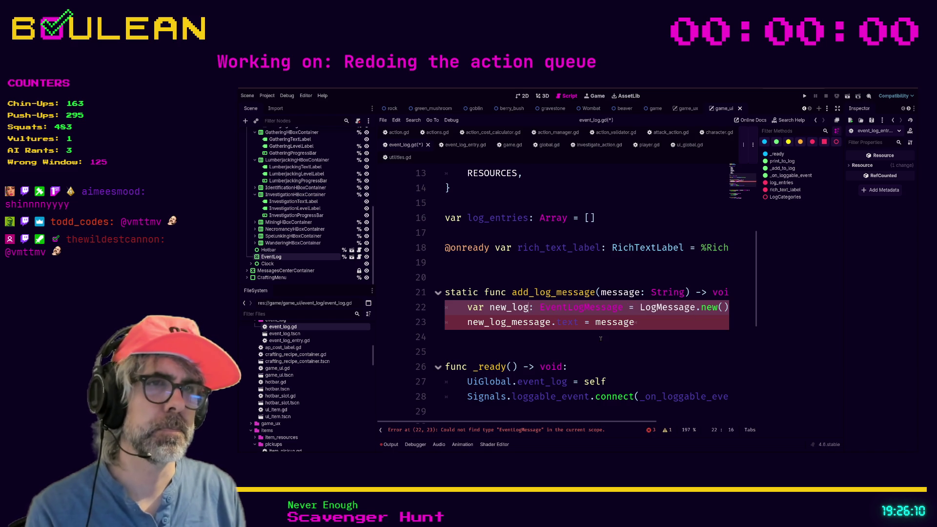
text(_entry)
key(Right)
key(Right)
key(ctrl+shift+Right)
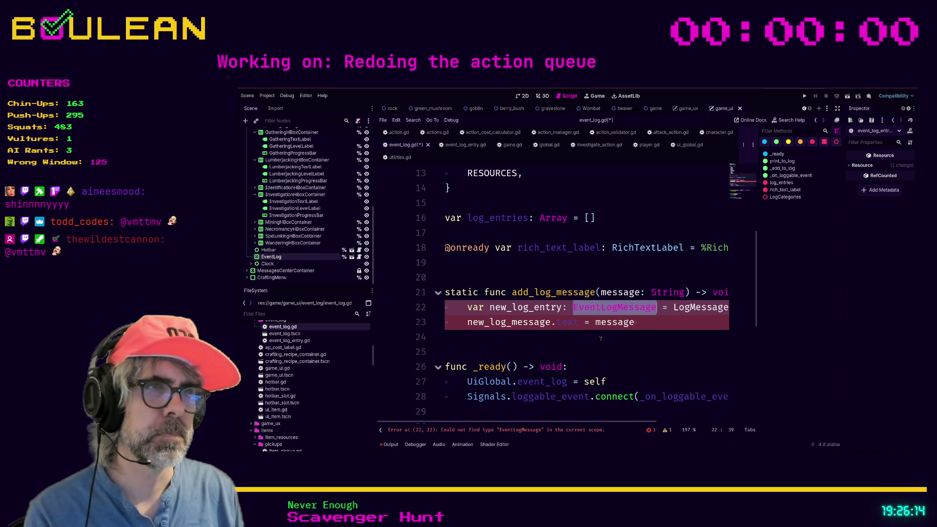
text(EventLogEntry)
click(652, 322)
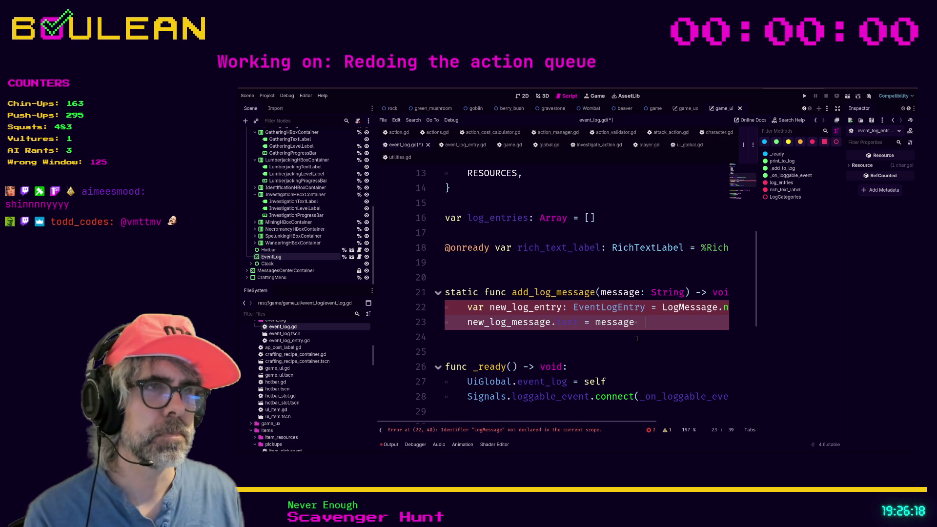
drag(585, 422, 616, 422)
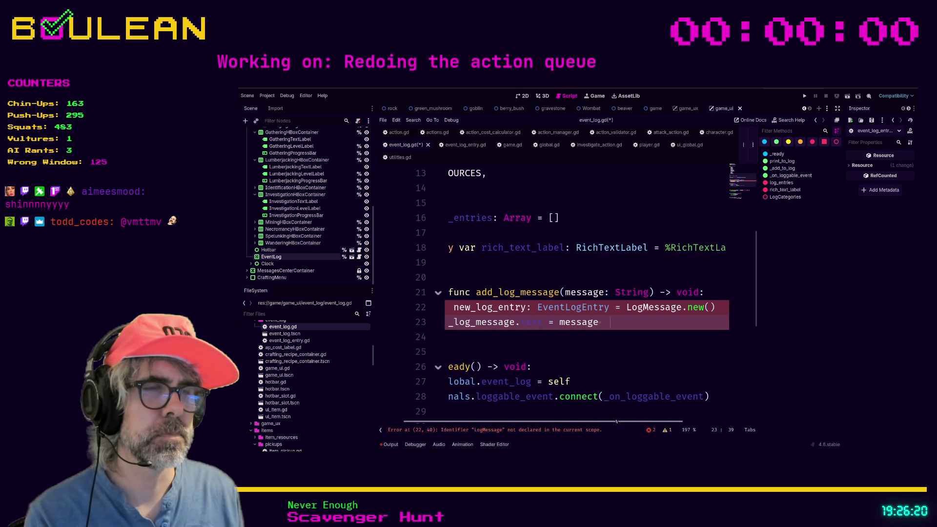
Replace LogMessage.new() with EventLogEntry.new() and use new_log_entry in the text assignment, clearing the errors
double_click(586, 308)
key(ctrl+c)
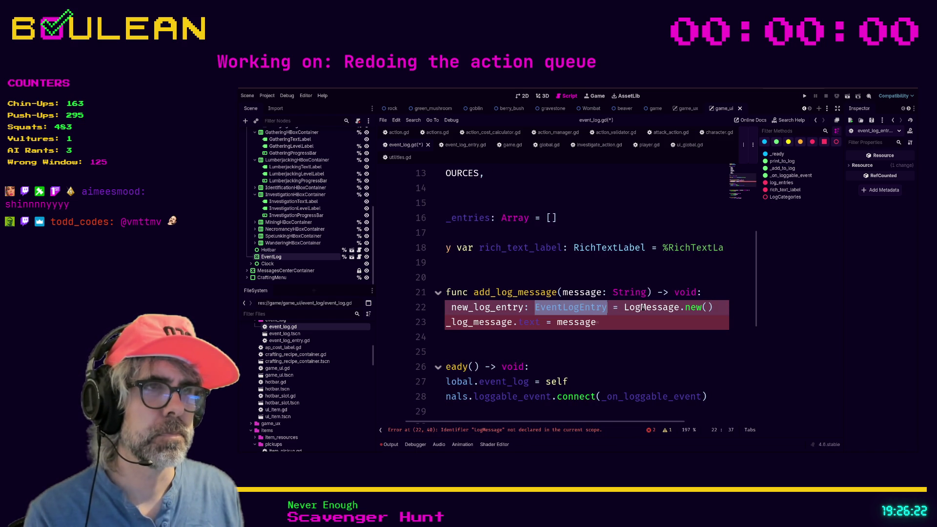
double_click(643, 307)
key(ctrl+v)
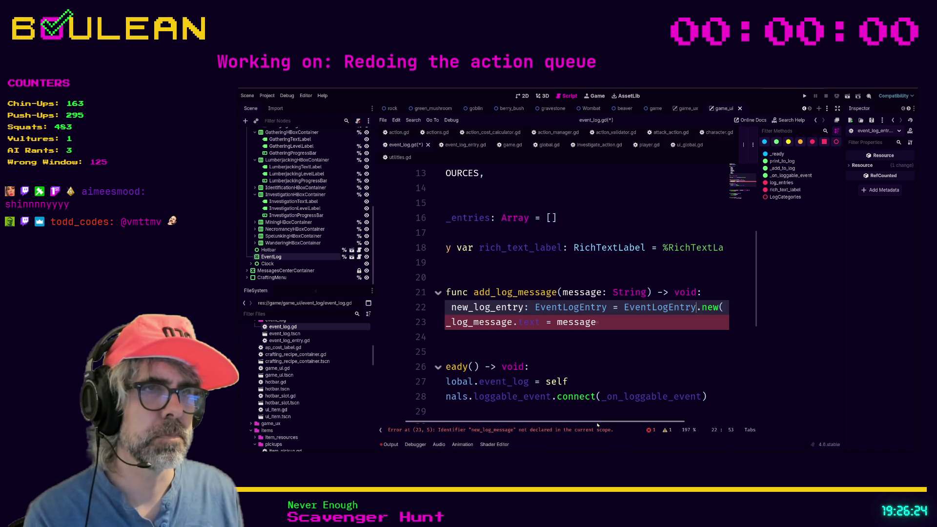
drag(598, 423, 540, 412)
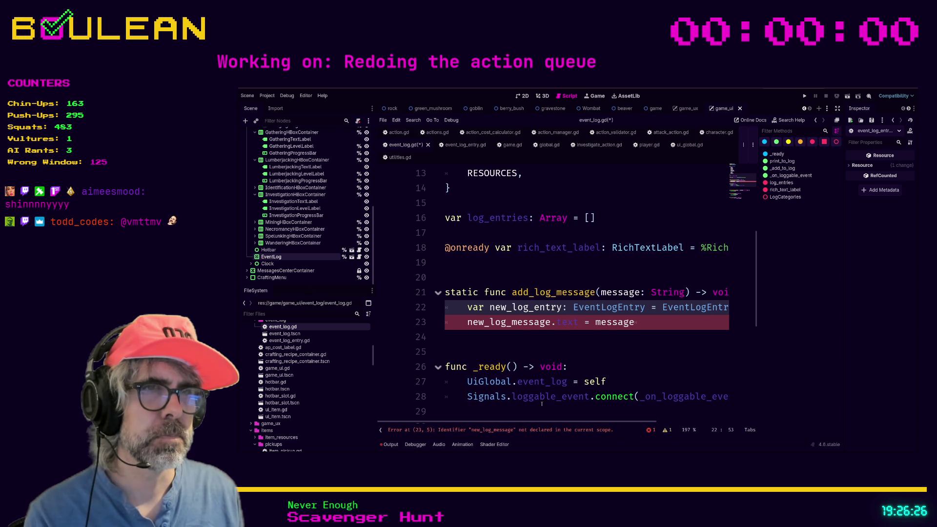
double_click(525, 310)
key(ctrl+c)
double_click(520, 322)
key(ctrl+v)
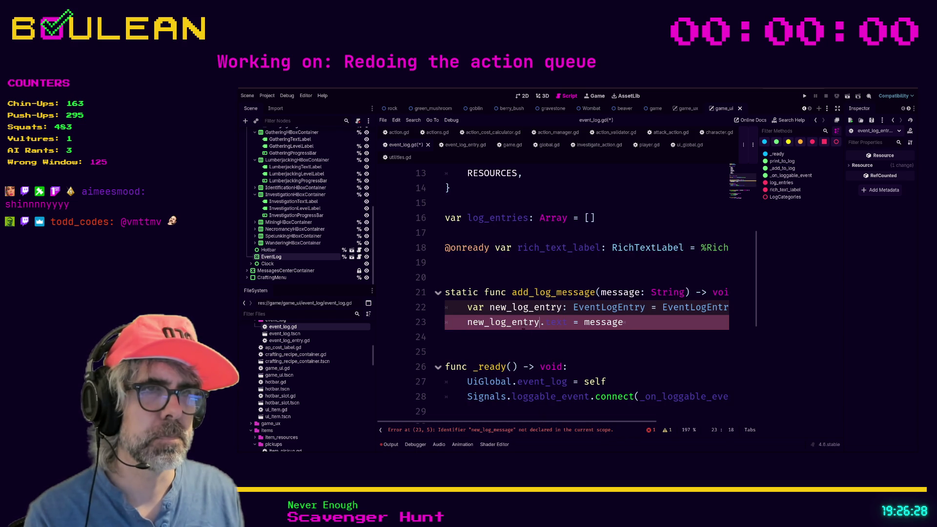
key(Down)
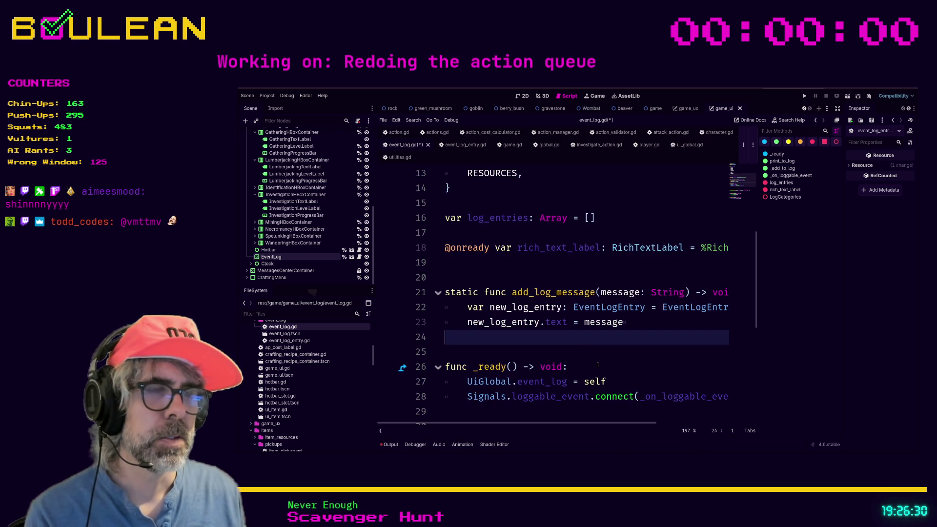
scroll(597, 364, down, 1)
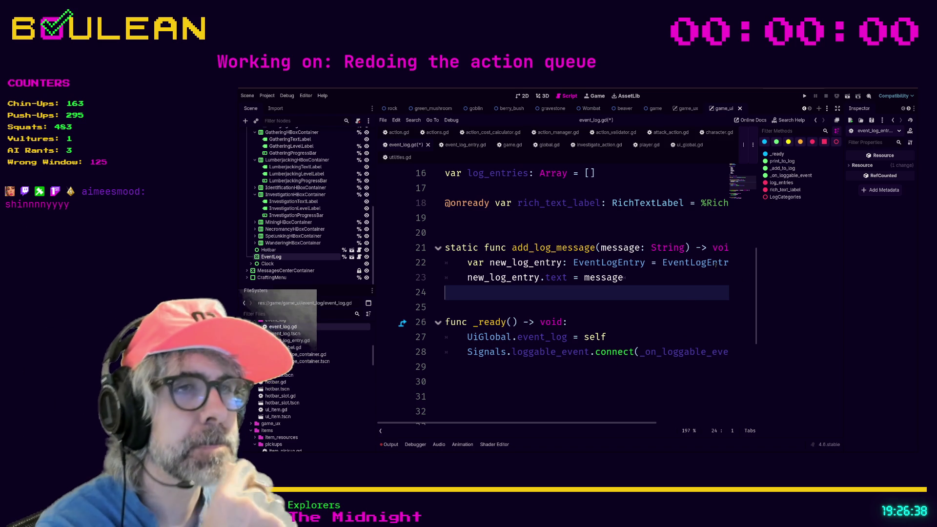
scroll(616, 313, up, 2)
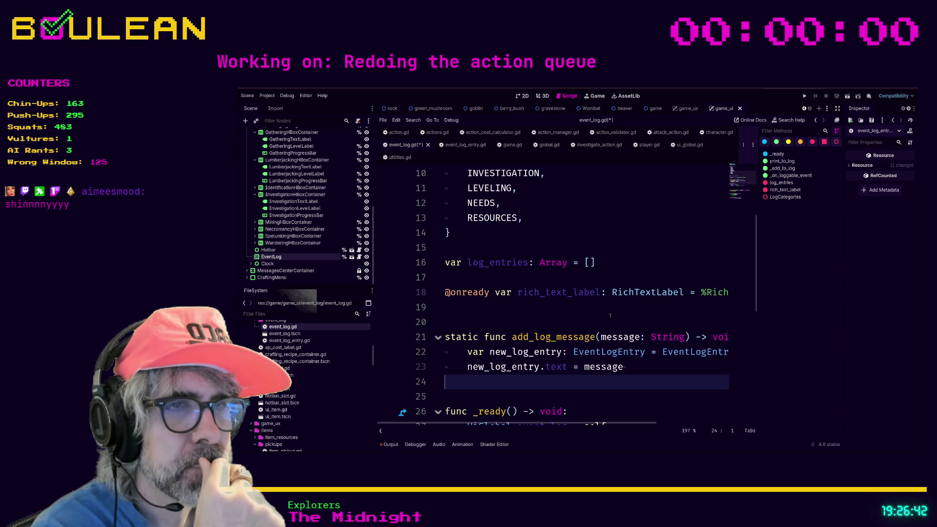
scroll(610, 316, down, 1)
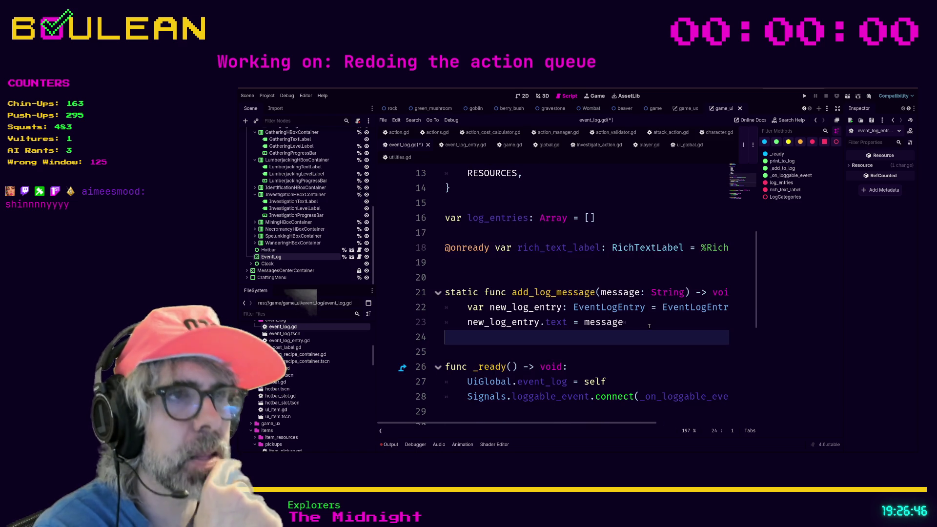
Save event_log.gd with the new add_log_message method (Ctrl+S)
click(634, 320)
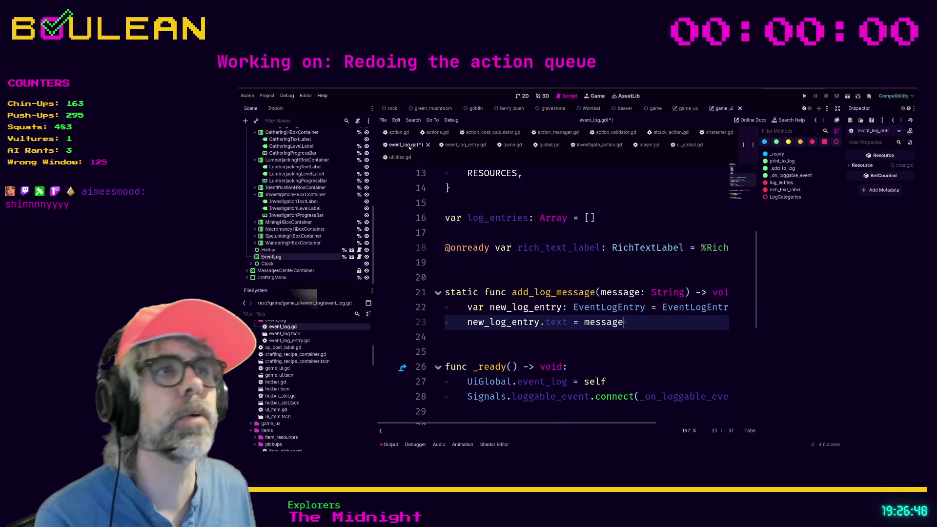
click(606, 192)
key(ctrl+s)
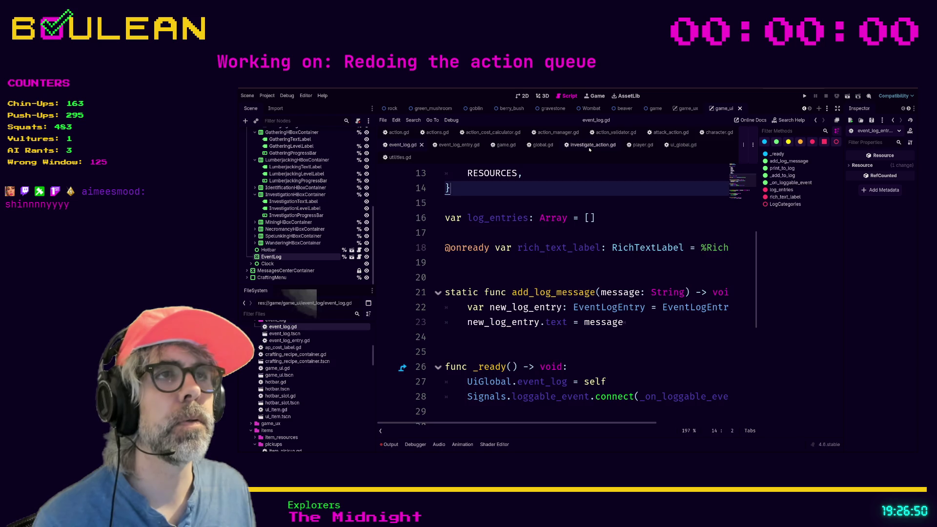
Glance at line 7 of investigate_action.gd, then bring up attack_action.gd at normal_attack
click(588, 145)
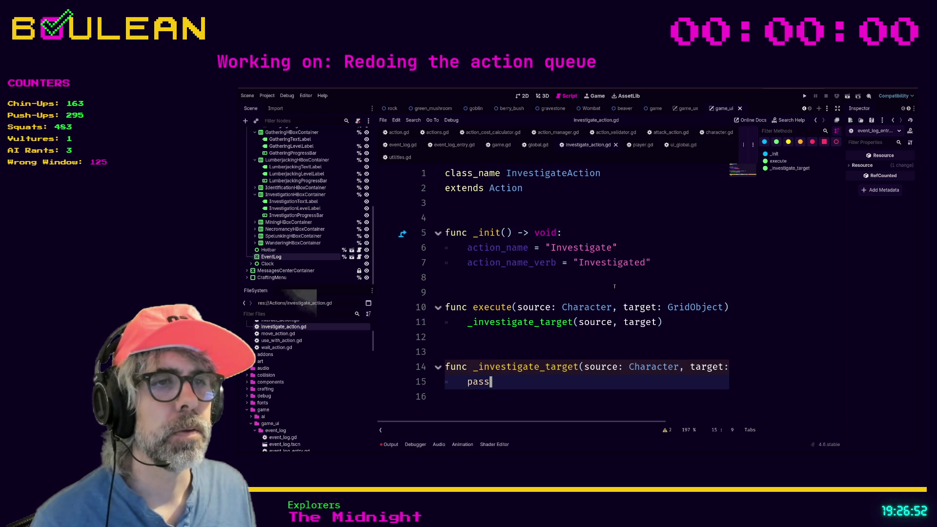
click(647, 262)
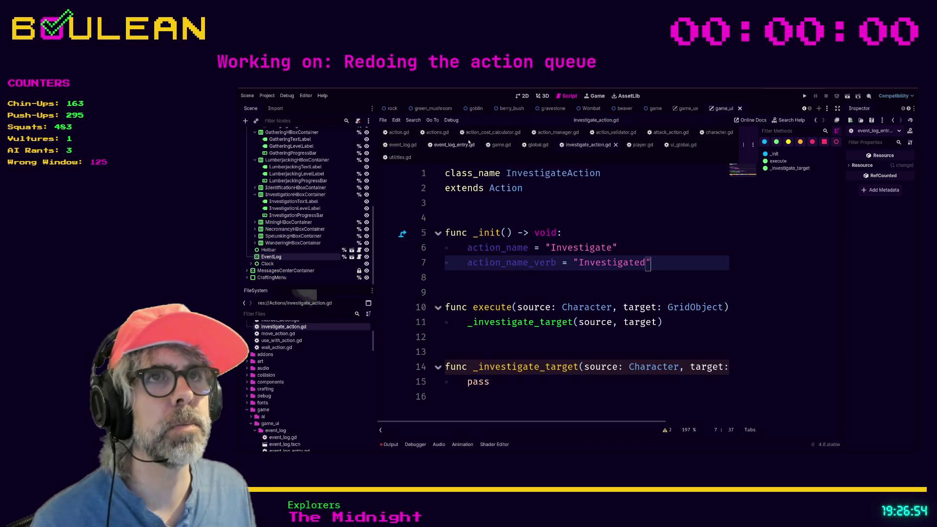
click(671, 133)
scroll(661, 250, down, 2)
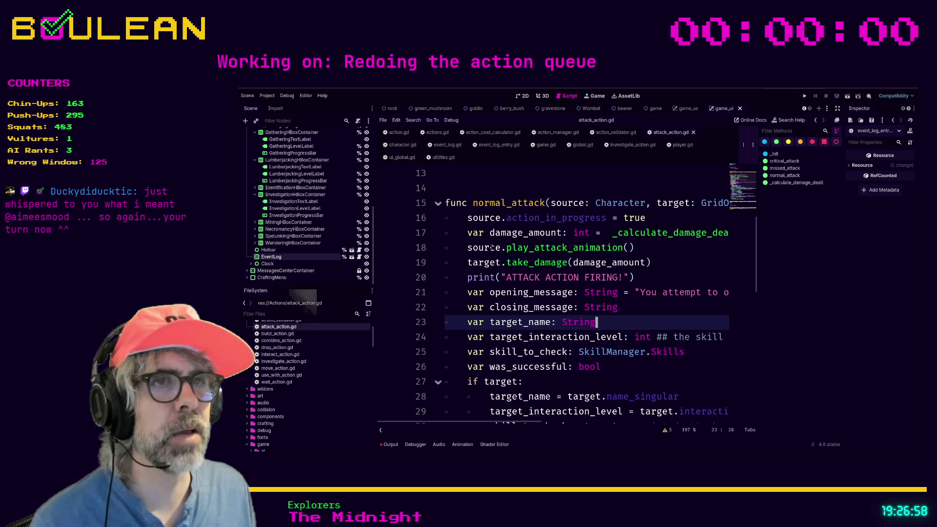
Review the normal_attack message variable declarations on lines 21–23 without editing them
key(Up)
key(Up)
key(Up)
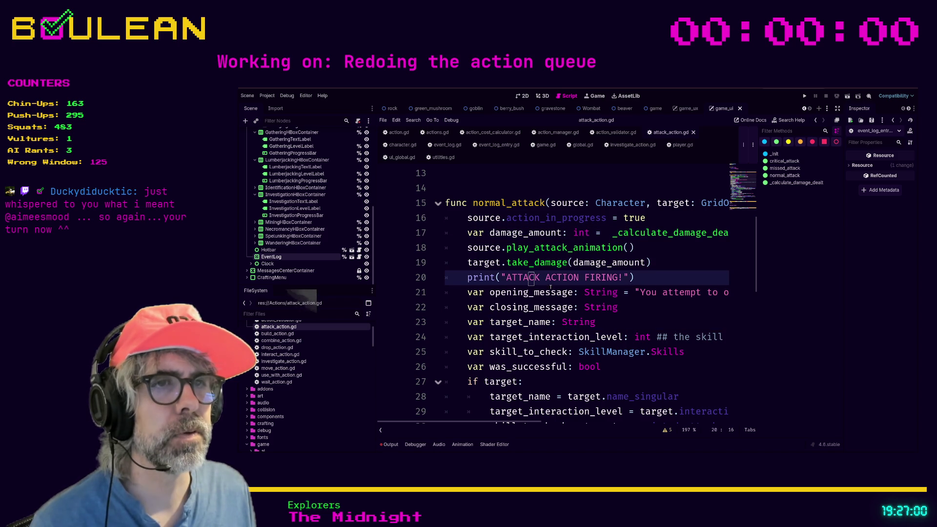
key(Down)
key(Down)
key(Down)
key(Down)
scroll(580, 424, right, 2)
scroll(623, 366, right, 2)
scroll(693, 303, right, 2)
click(625, 308)
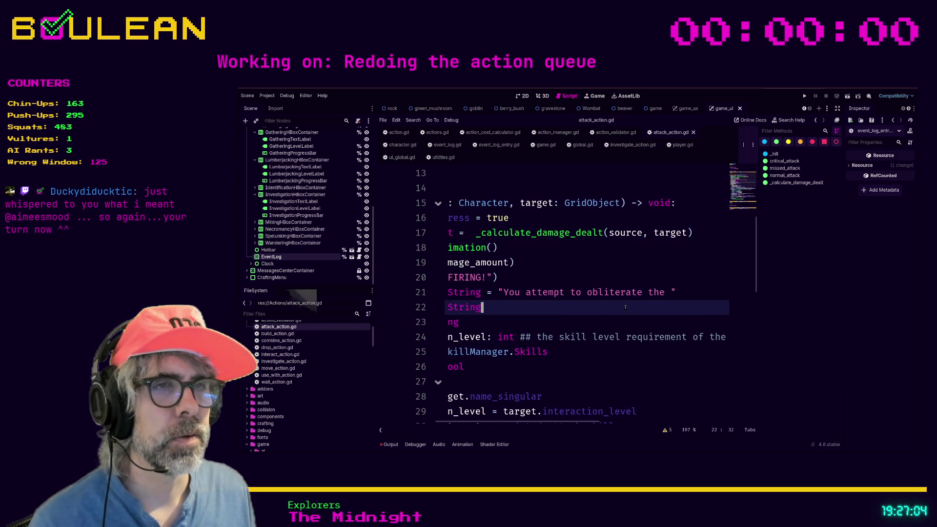
click(567, 320)
scroll(586, 323, left, 3)
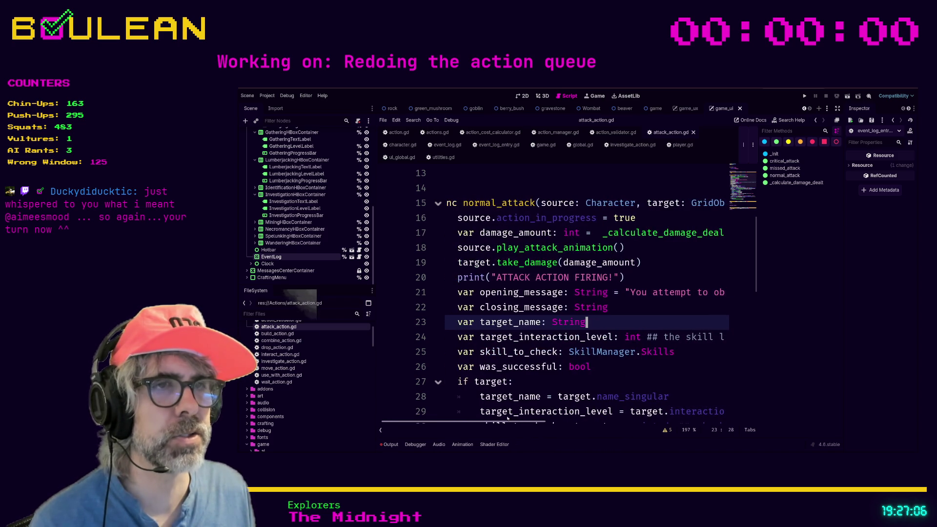
key(shift+Up)
key(shift+Home)
key(shift+Up)
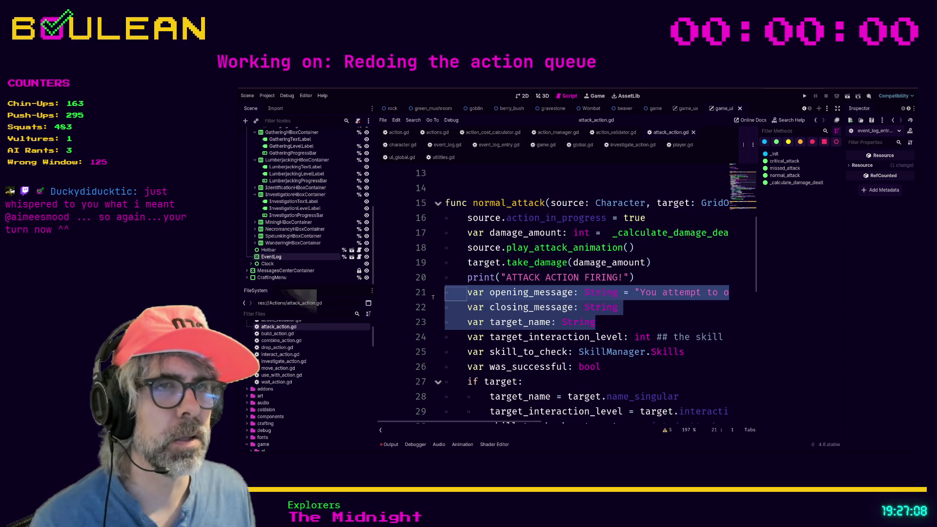
click(609, 322)
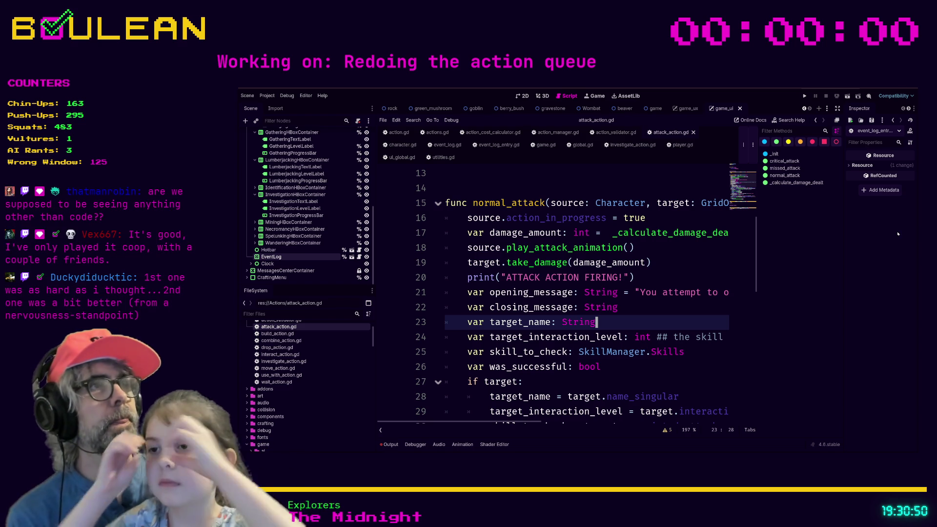
Switch to the browser showing the Enshrouded Steam store page
key(alt+Tab)
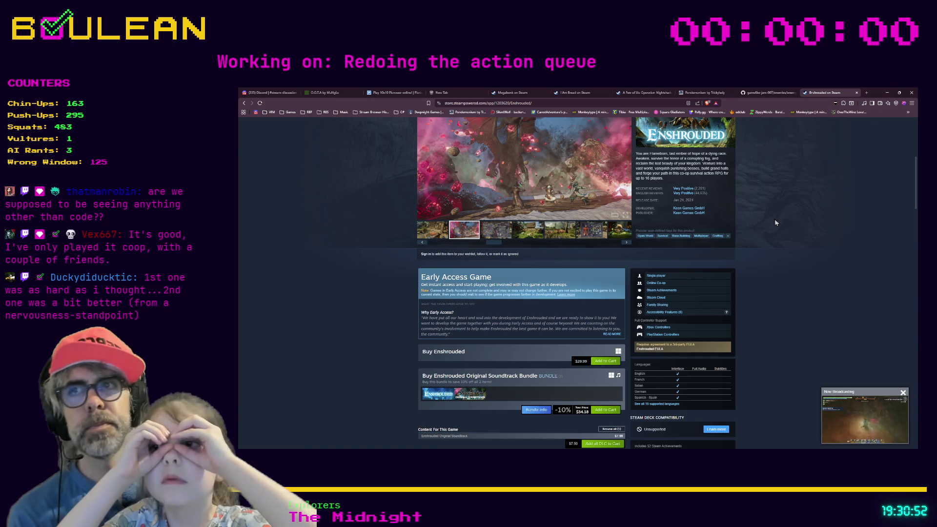
scroll(386, 249, up, 2)
scroll(386, 249, up, 3)
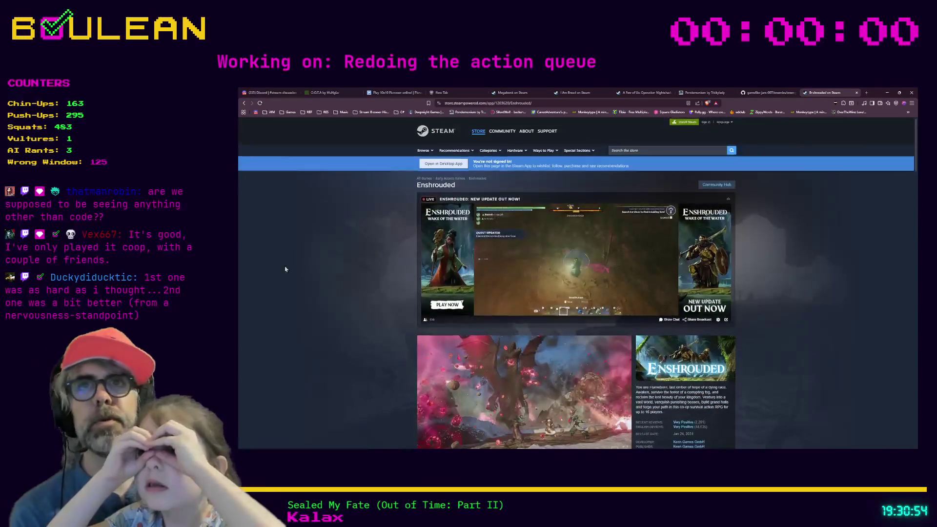
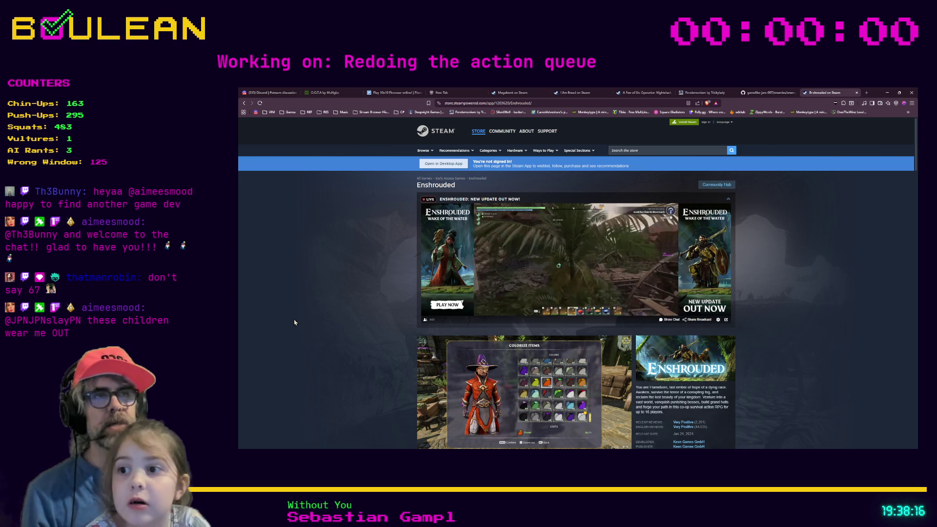
Leave the Enshrouded Steam page by starting a fresh browser tab
click(869, 93)
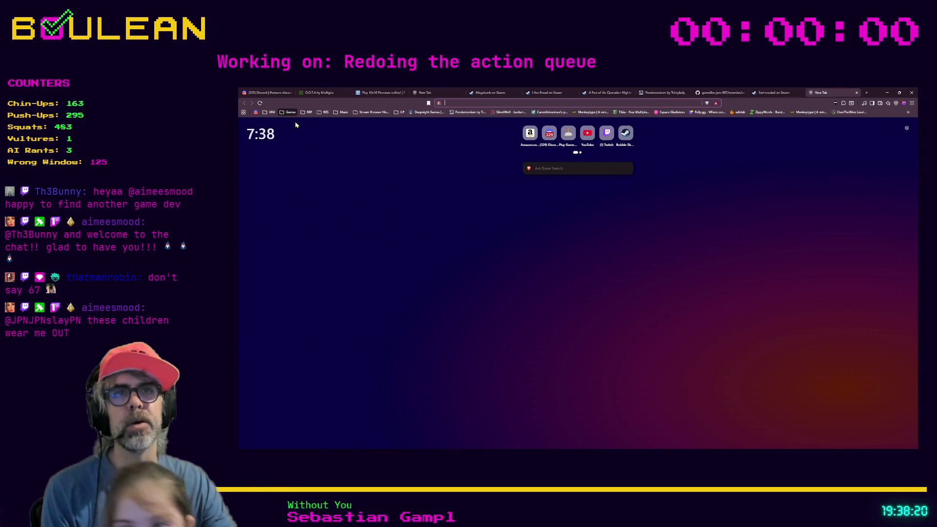
text(gamedev.net)
Load the Gamedle home page and view its mode menu in fullscreen
key(Return)
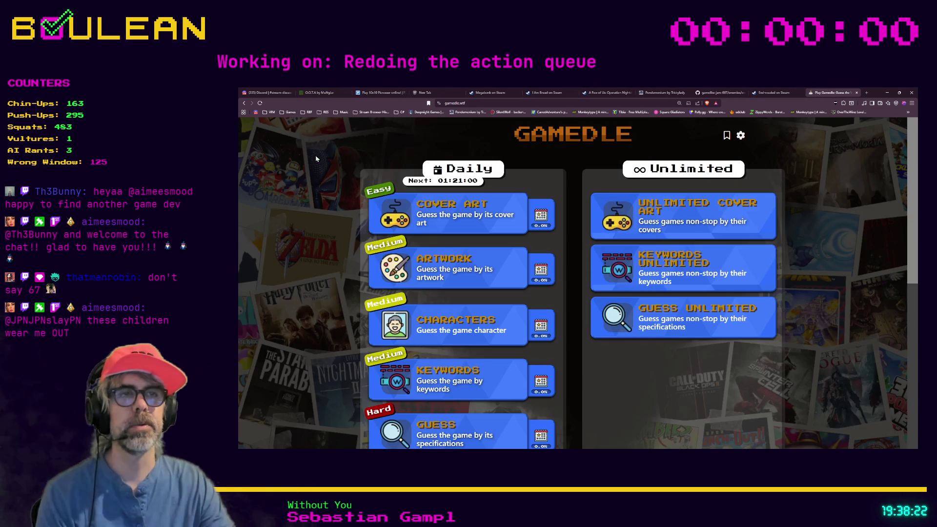
key(F11)
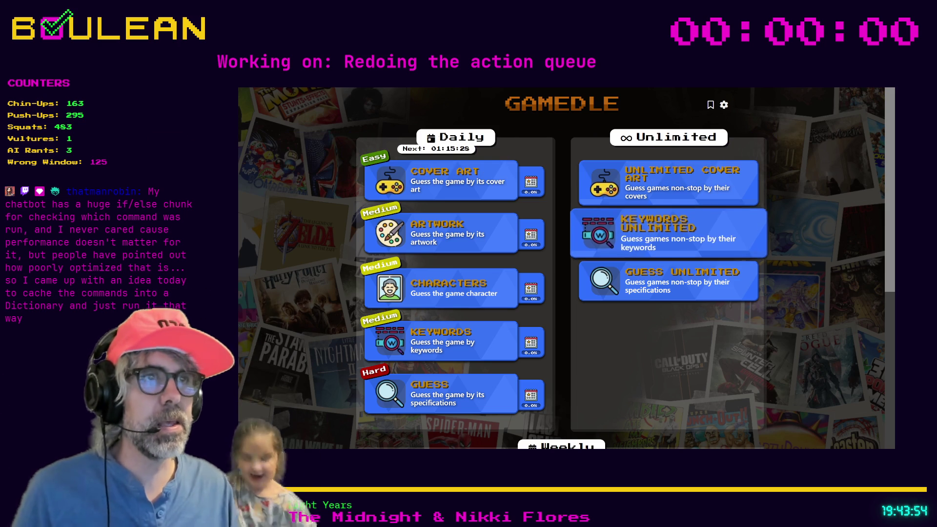
click(638, 246)
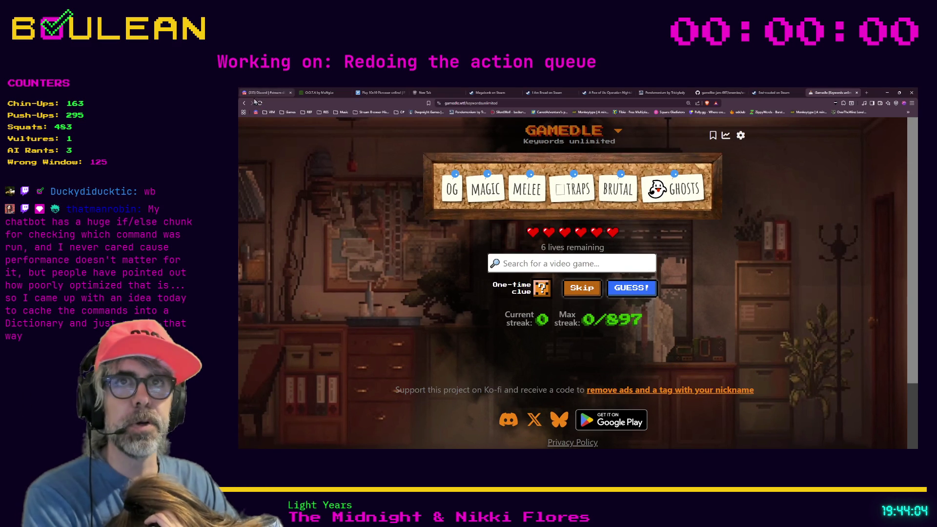
click(243, 103)
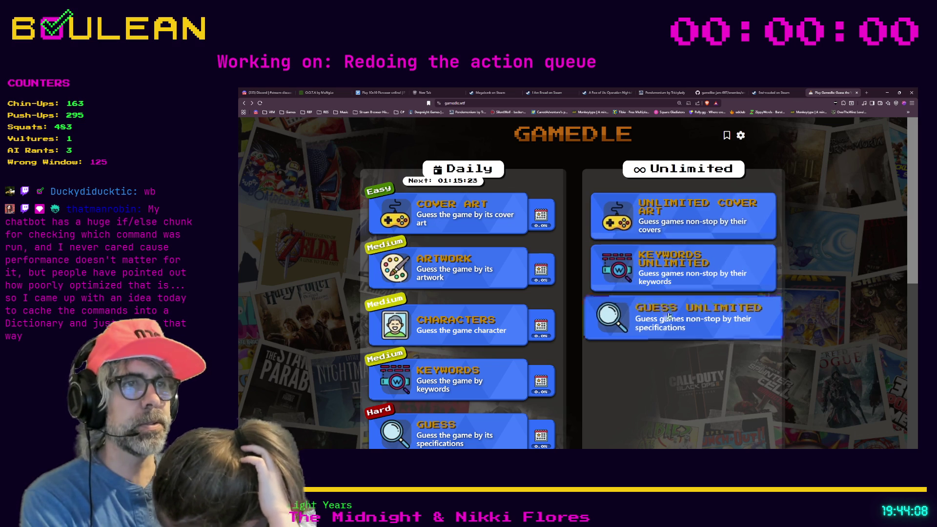
Start Guess Unlimited in fullscreen and submit Dishonored as the first guess
click(630, 318)
key(F11)
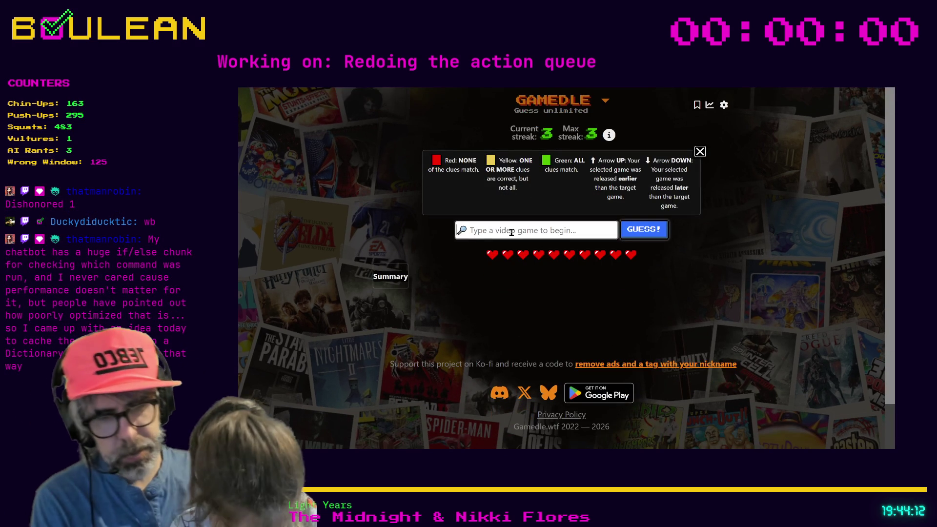
text(Dishon)
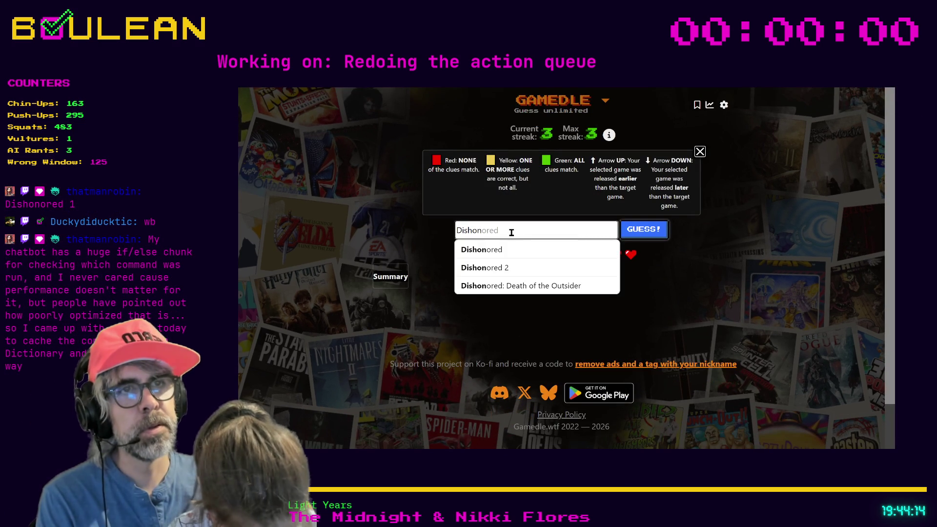
click(517, 251)
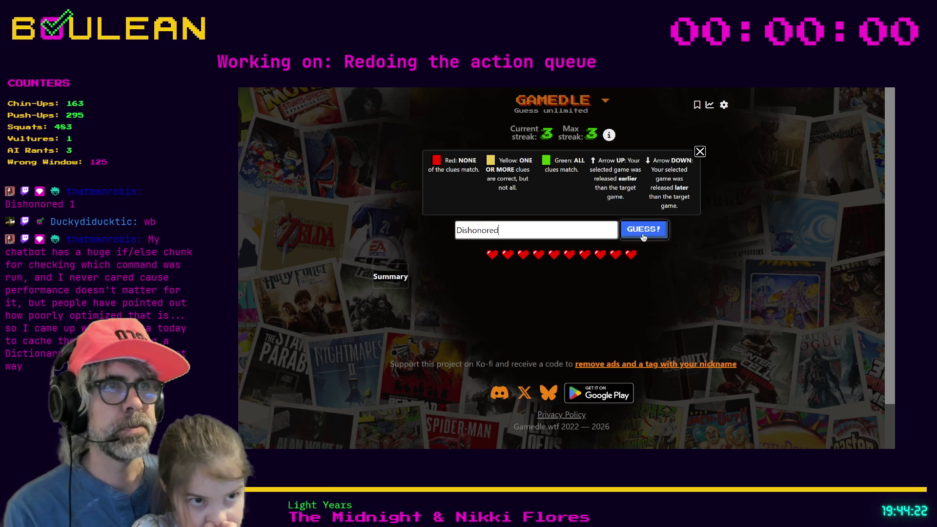
click(640, 233)
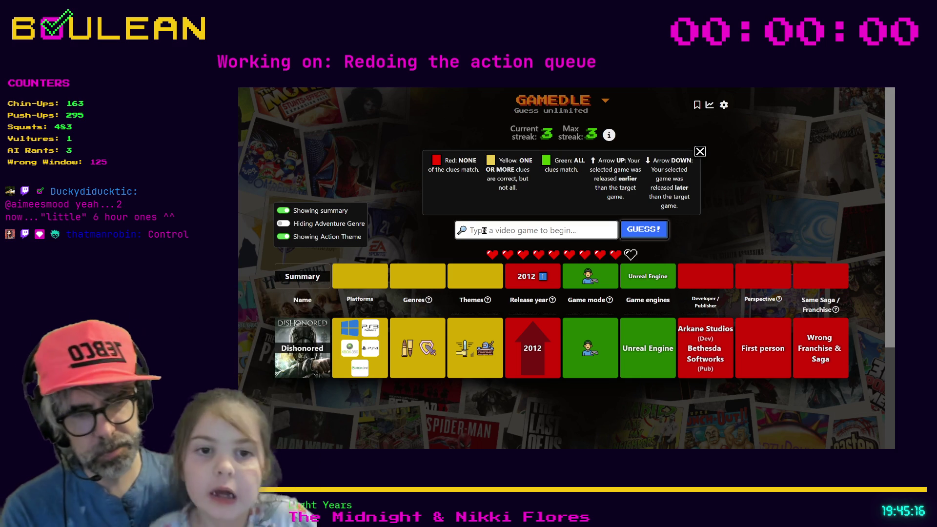
text(C)
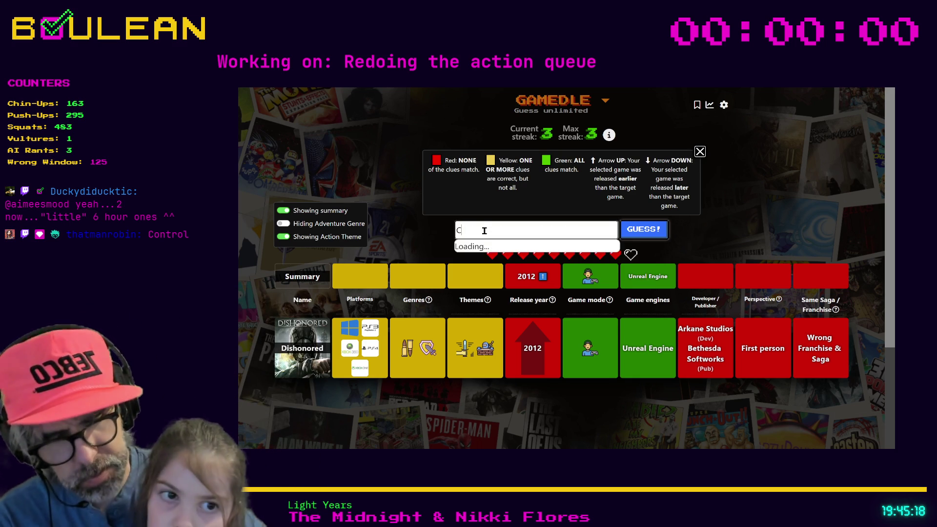
text(ontrol)
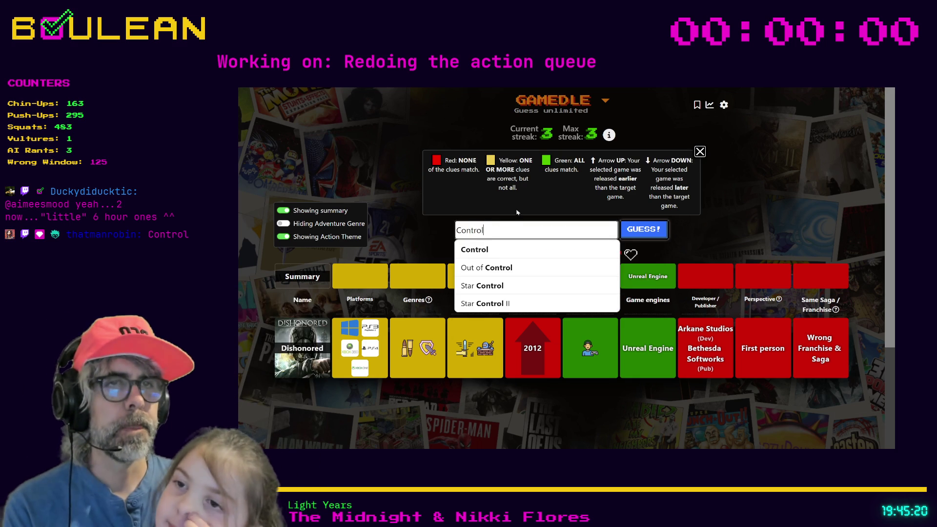
Submit Control as the second guess, revealing its 2019, Northlight Engine, Third person clues
click(475, 250)
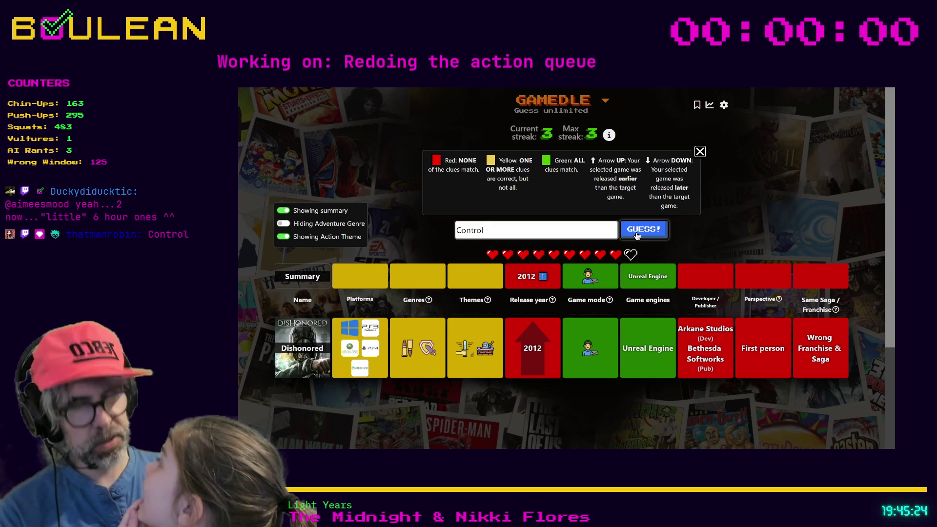
click(636, 231)
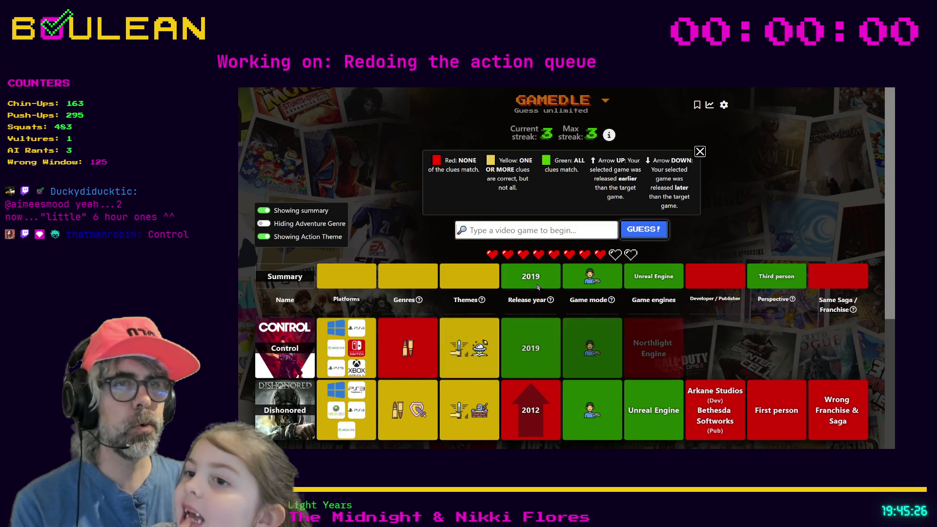
scroll(528, 290, down, 1)
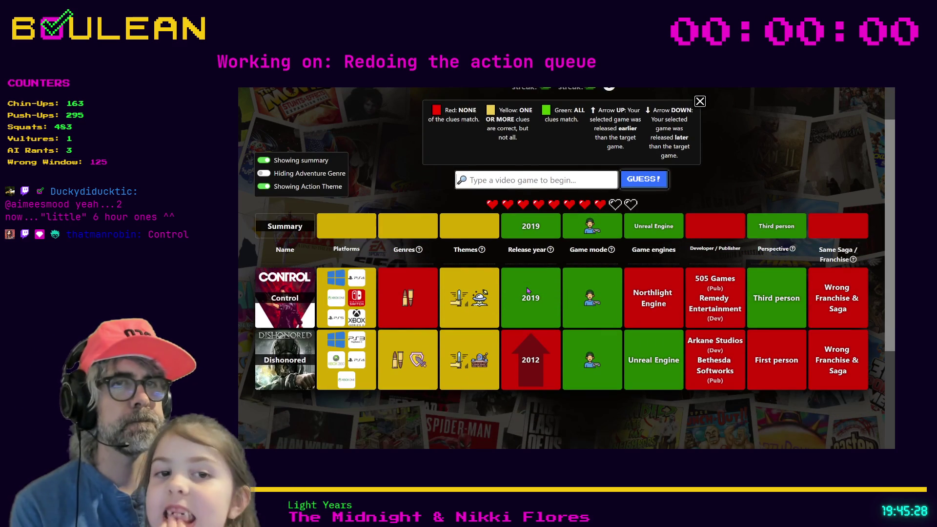